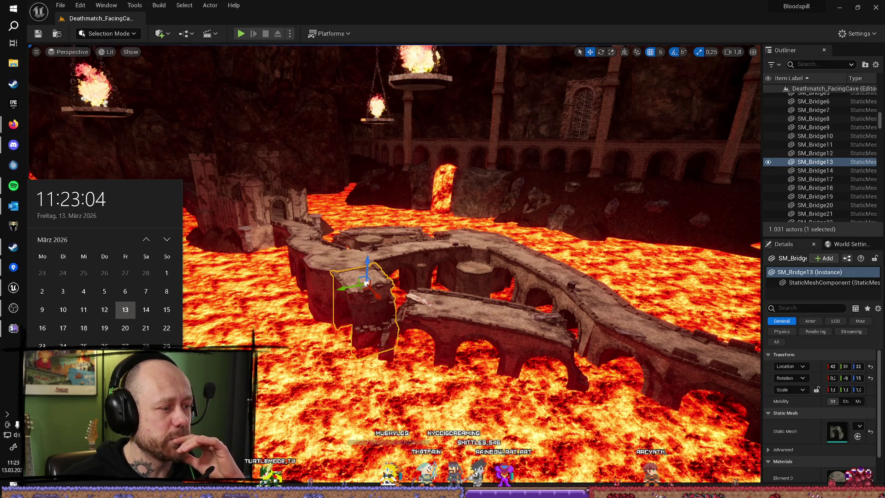
Flip the taskbar calendar ahead to April 2026, back to März 2026, then dismiss it
left_click(166, 240)
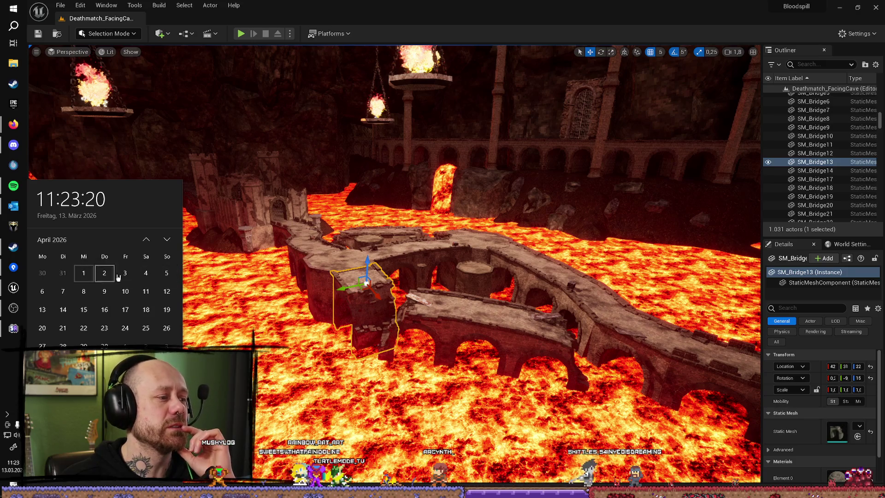
left_click(146, 239)
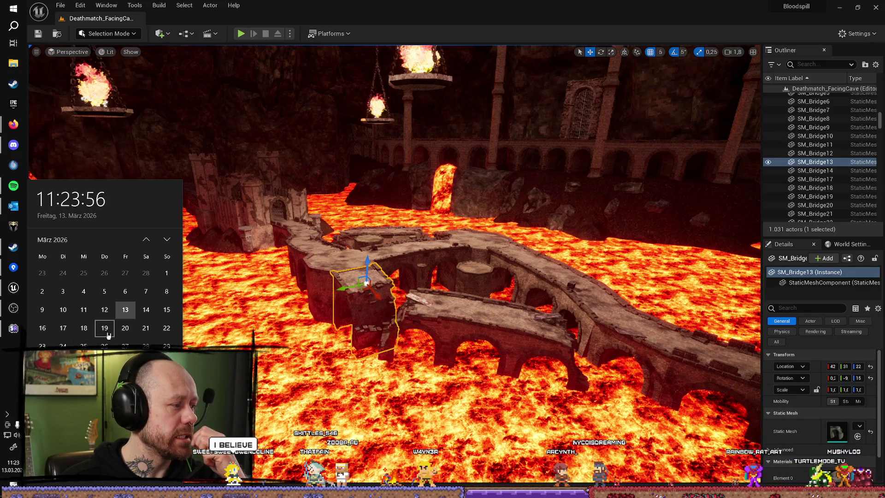
left_click(24, 210)
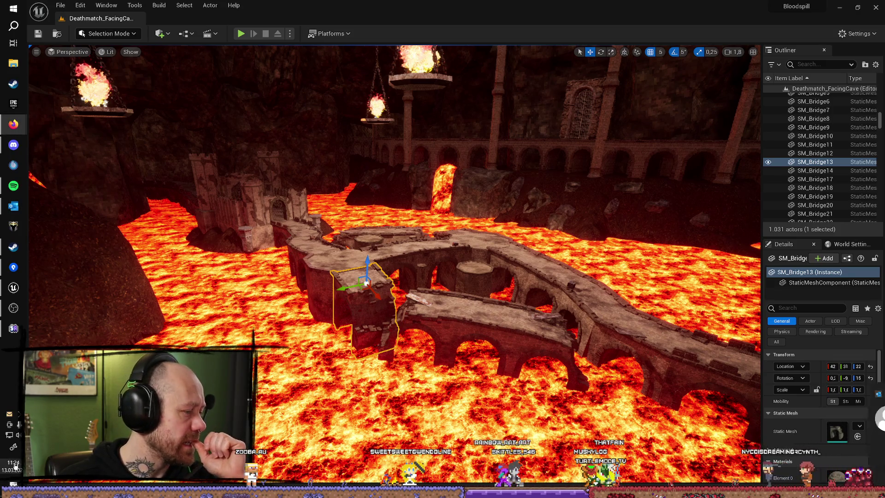
Reopen the taskbar calendar, mark 19 März 2026, then scroll ahead to April
key("super+alt+d")
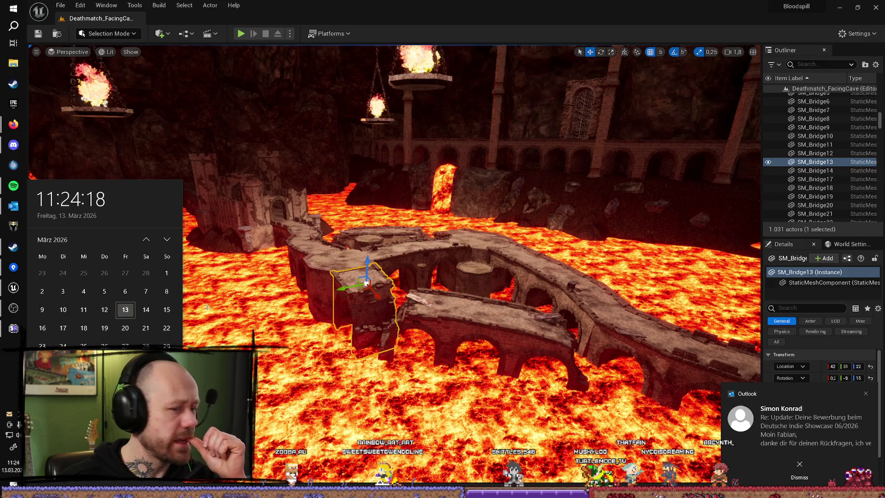
key("Escape")
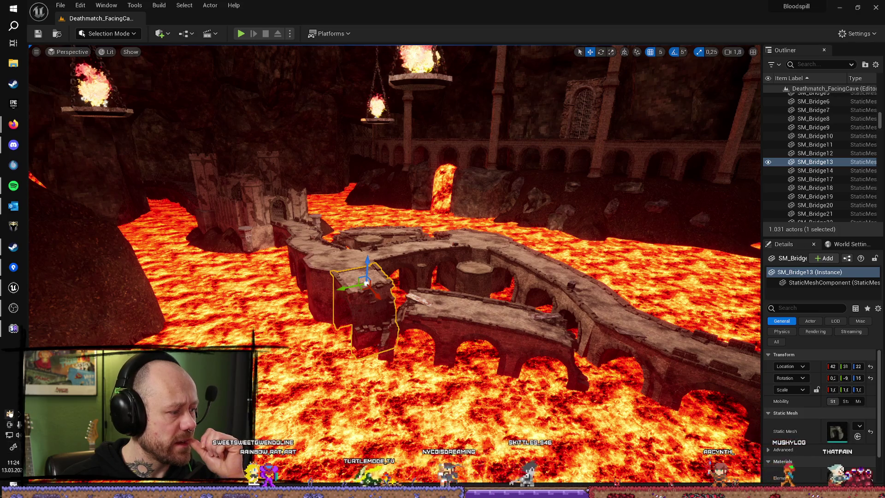
left_click(13, 464)
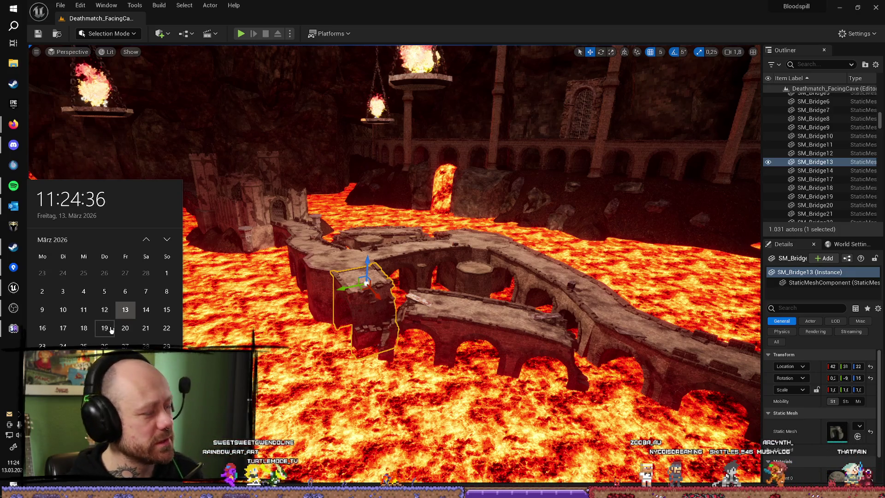
left_click(110, 329)
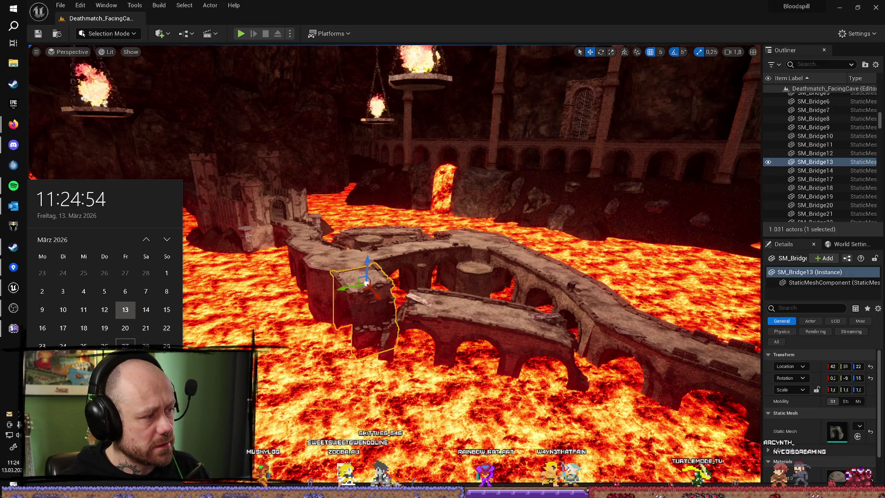
left_click(104, 332)
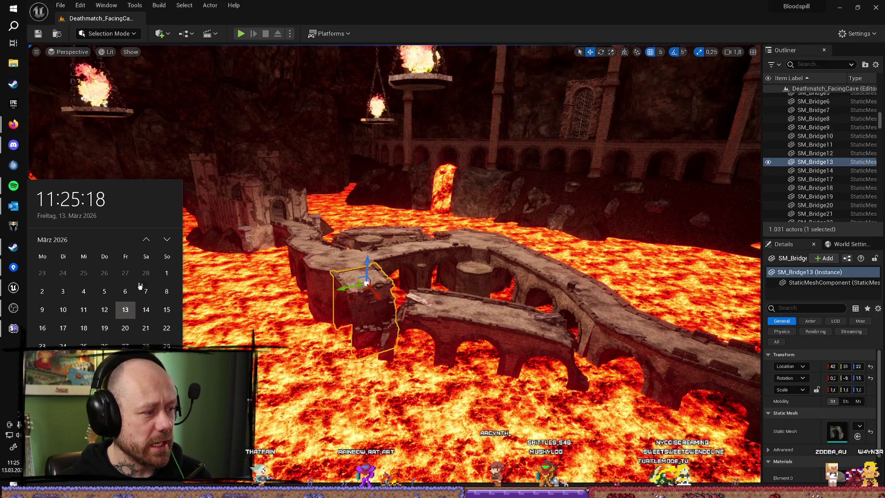
scroll(111, 304, "down", 1)
Mark April 8, 13, 8 and 1, then return to März 2026 and mark the 17th
left_click(85, 297)
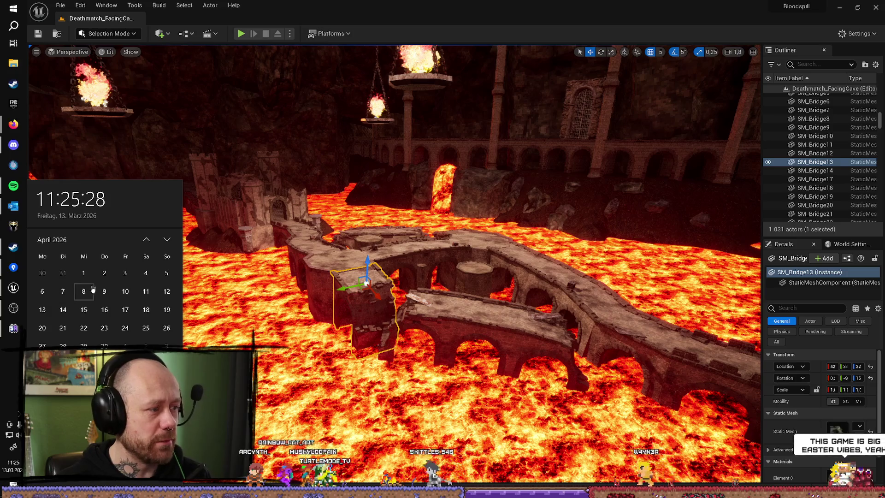
left_click(43, 309)
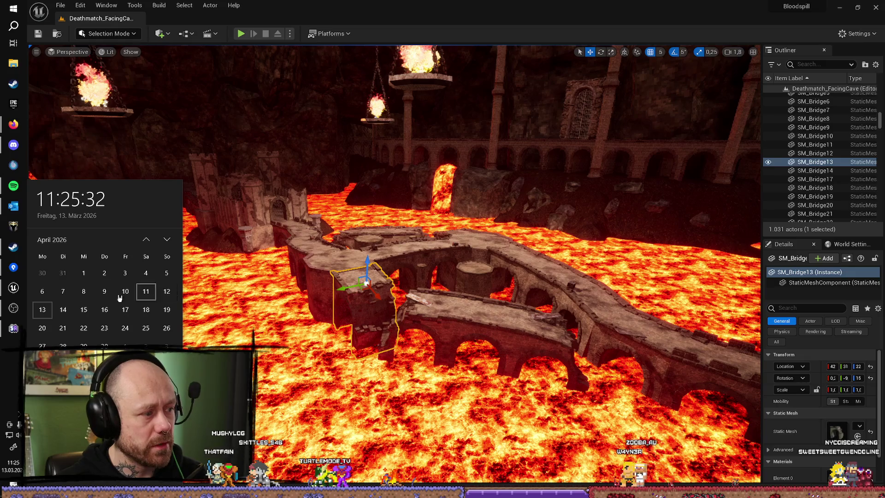
left_click(84, 291)
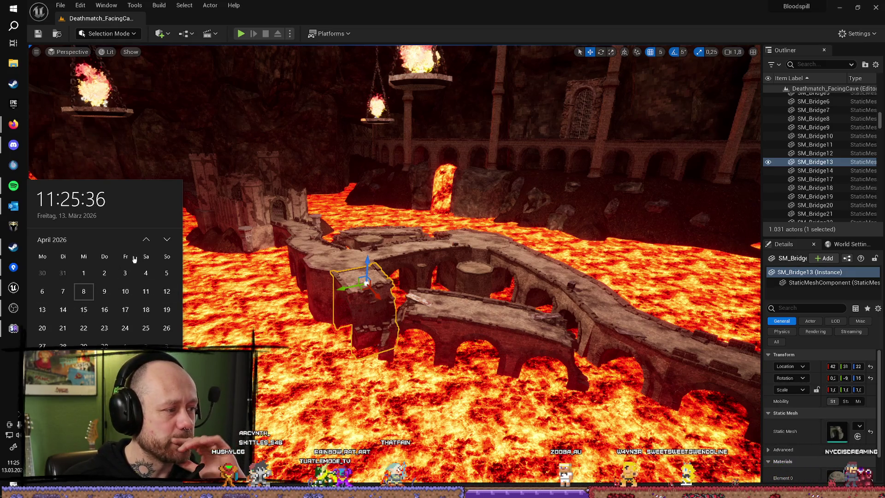
left_click(90, 279)
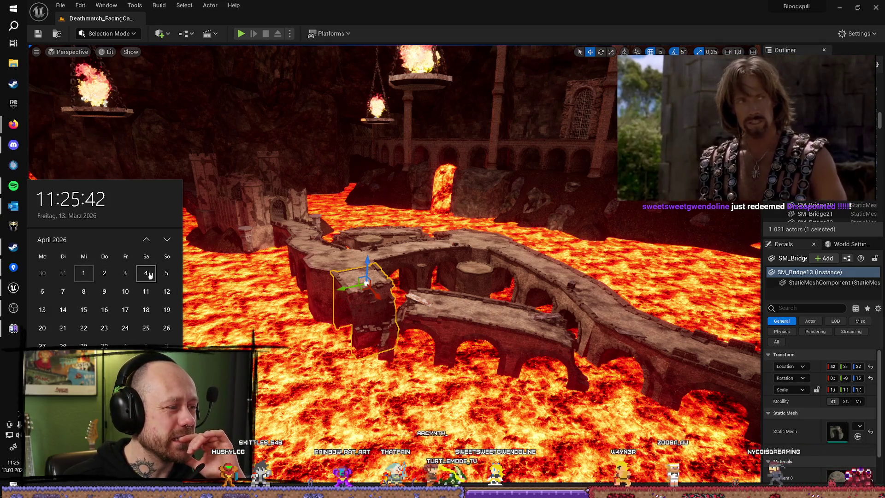
left_click(147, 240)
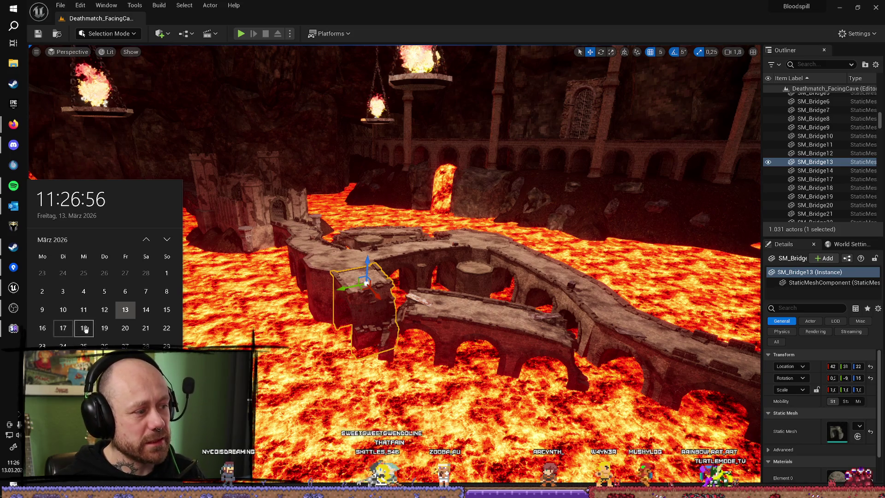
left_click(64, 329)
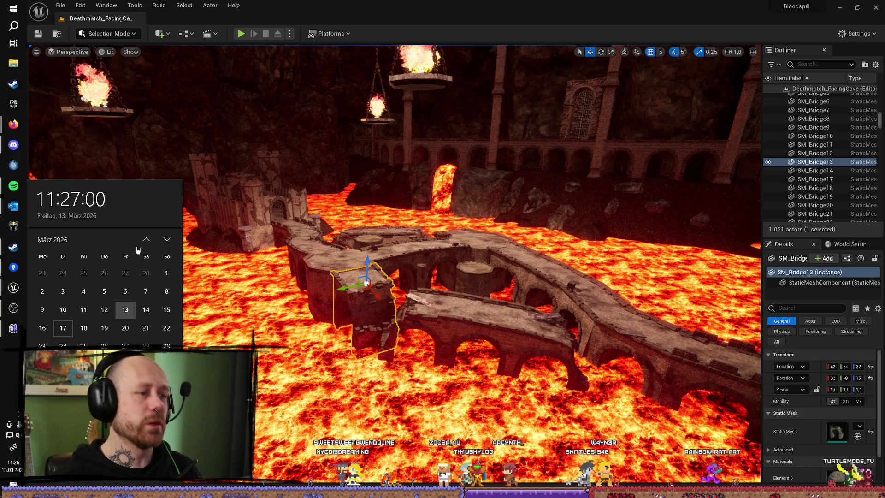
Shrink and shift the Unreal Editor window, select the UnrealTournament shortcut, then maximize the editor again
mouse_move(562, 6)
left_mouse_down()
mouse_move(608, 75)
mouse_move(670, 28)
left_mouse_up()
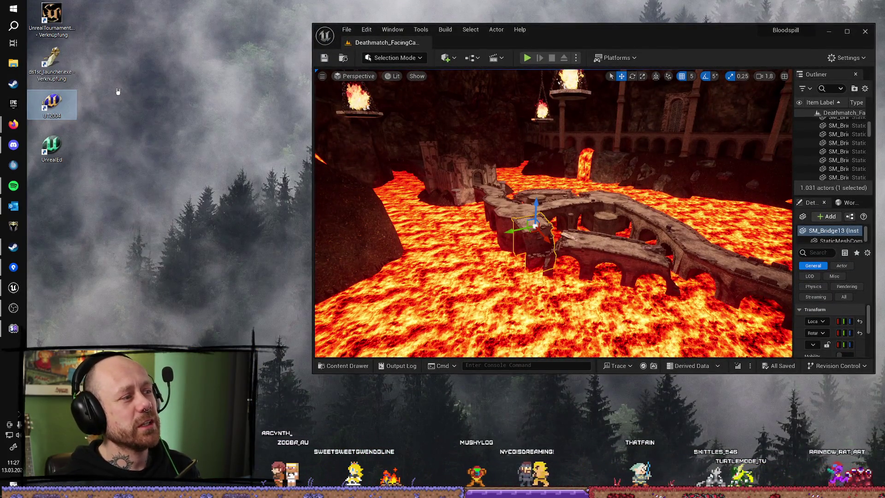
left_click_drag(311, 89, 216, 102)
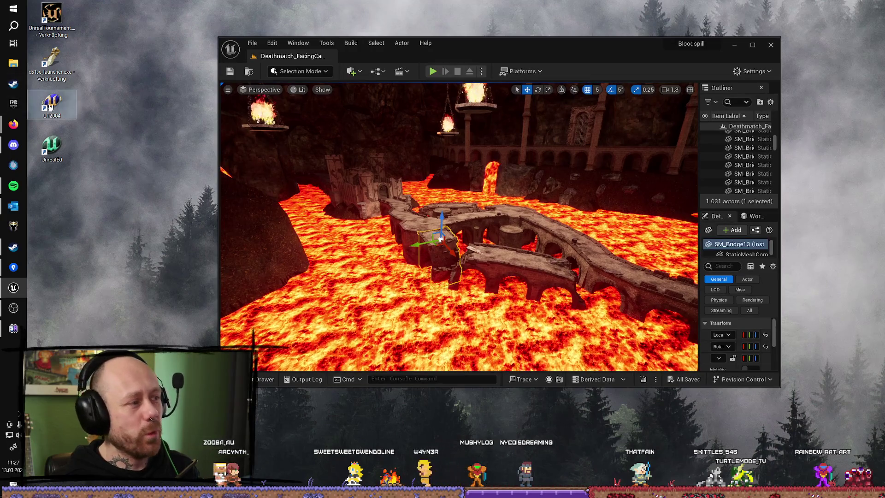
left_click(51, 19)
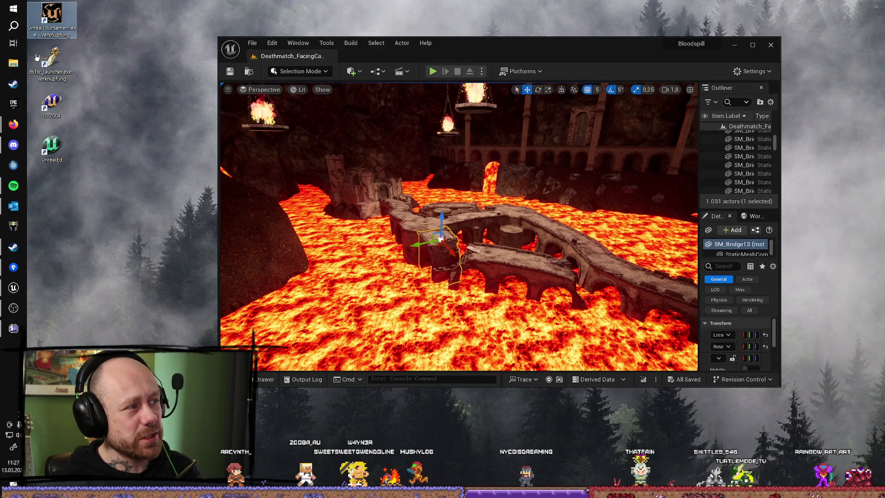
left_click(752, 47)
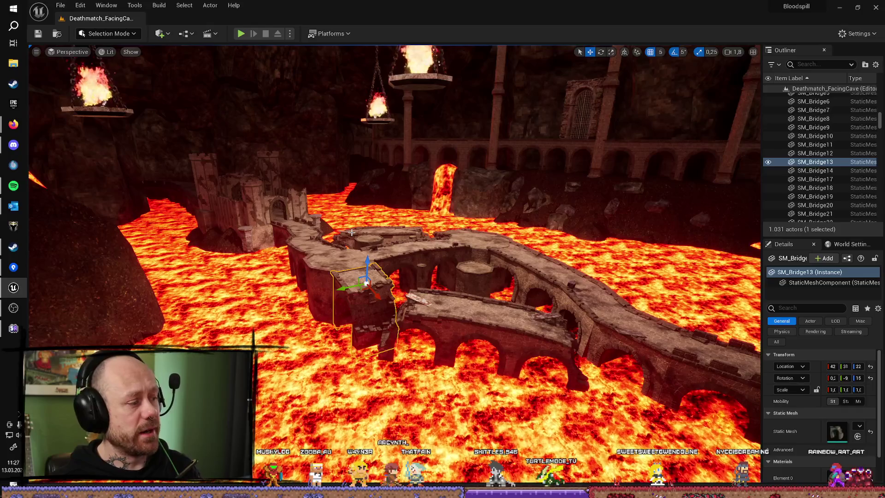
Open and close the calendar twice, then select the Random8EdgeCylinder5 pillar on the bridge
left_click(13, 465)
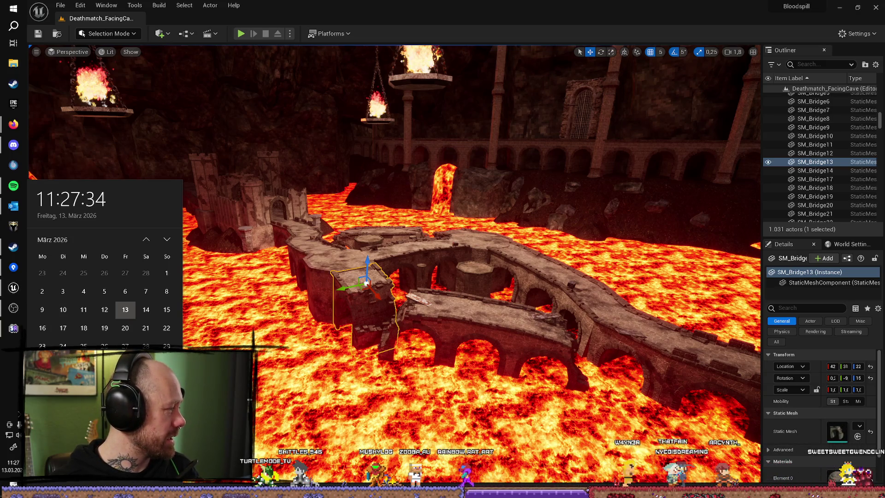
left_click(13, 308)
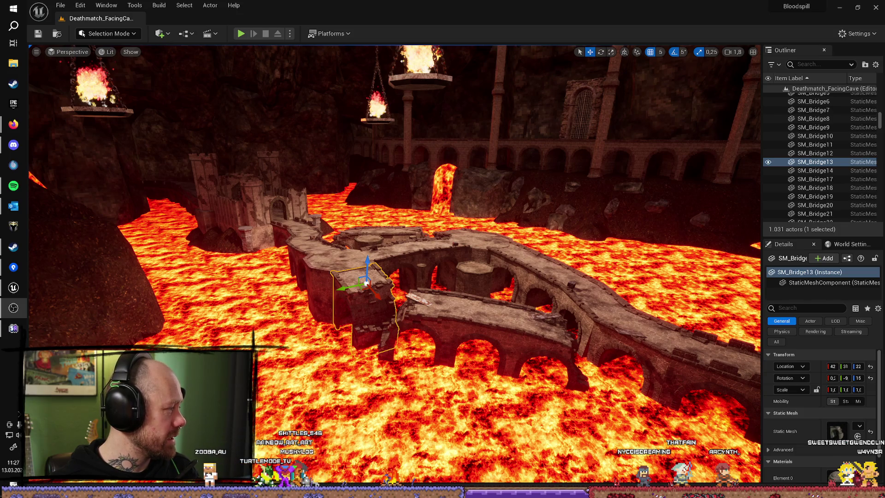
left_click(13, 465)
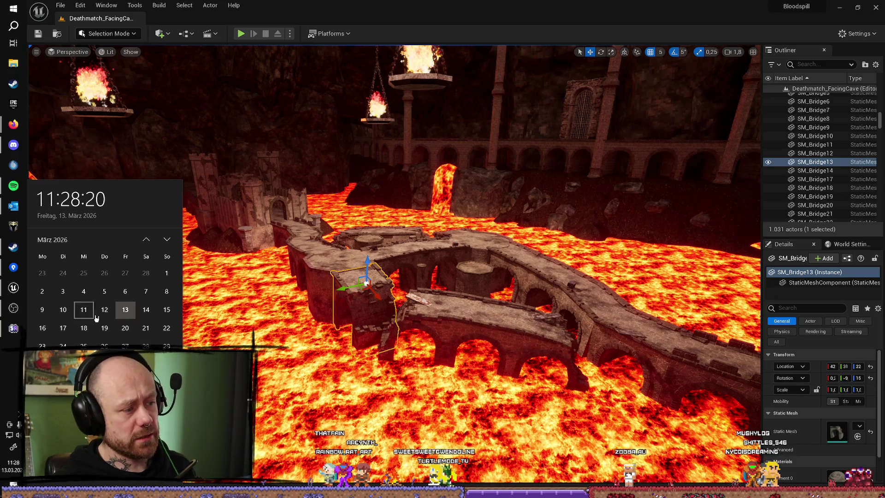
left_click(380, 244)
left_click(377, 245)
left_click(375, 245)
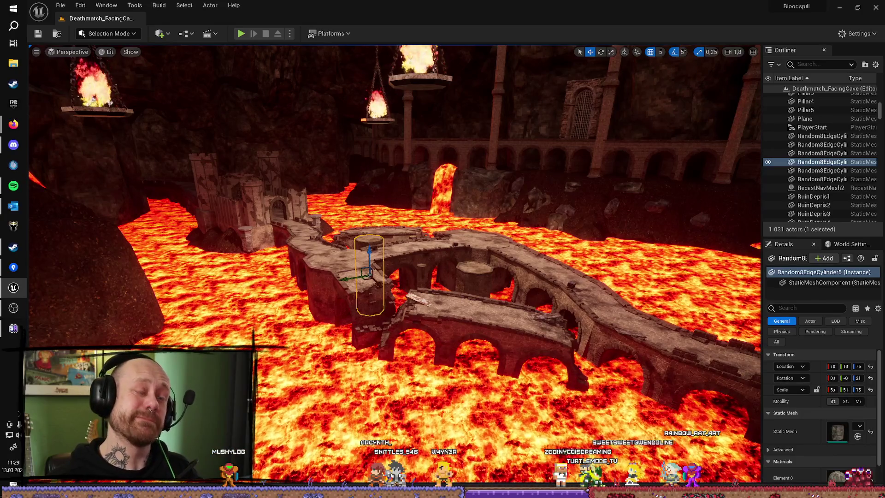
mouse_move(5, 325)
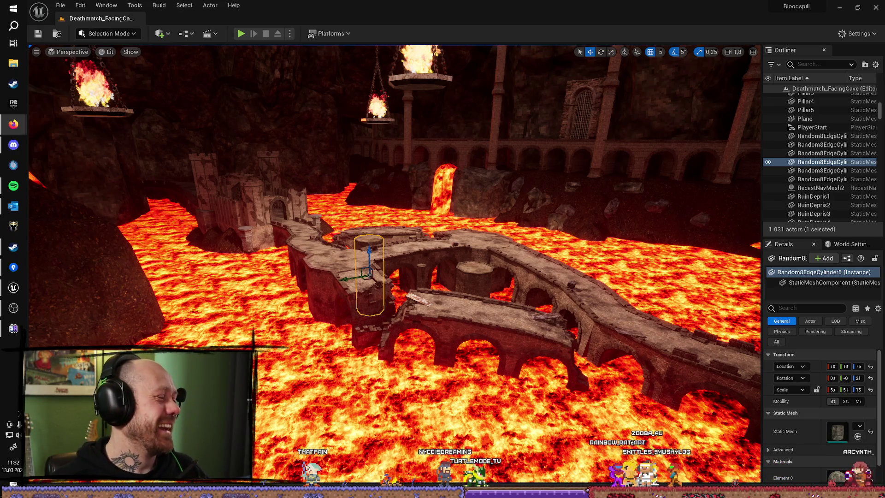
Raise camera speed, fly forward over the bridge, then back out to an overview of the arena
scroll(476, 246, "up", 3)
key("w")
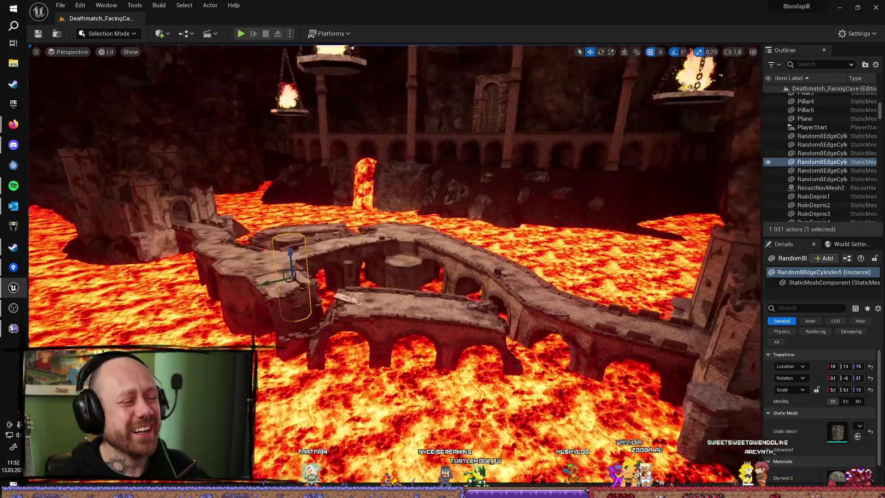
key("s")
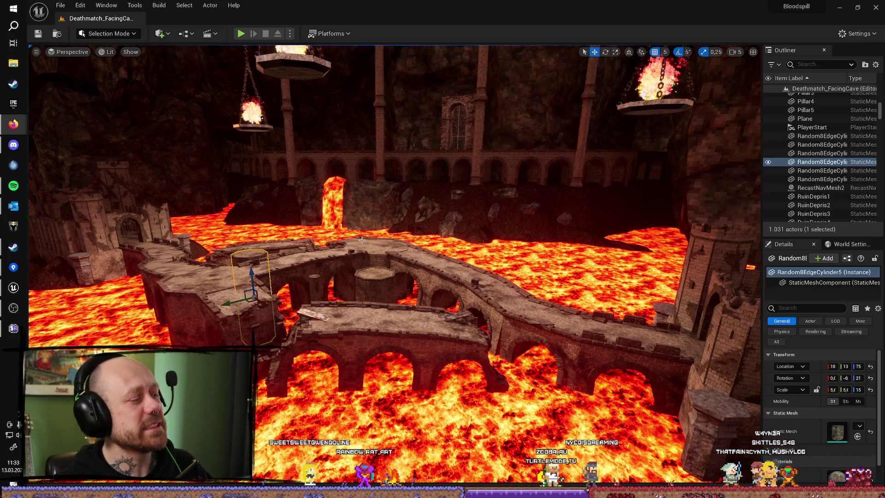
Select the Box actor, fly past a flaming brazier to the castle tower and gate, then open search
scroll(355, 240, "up", 5)
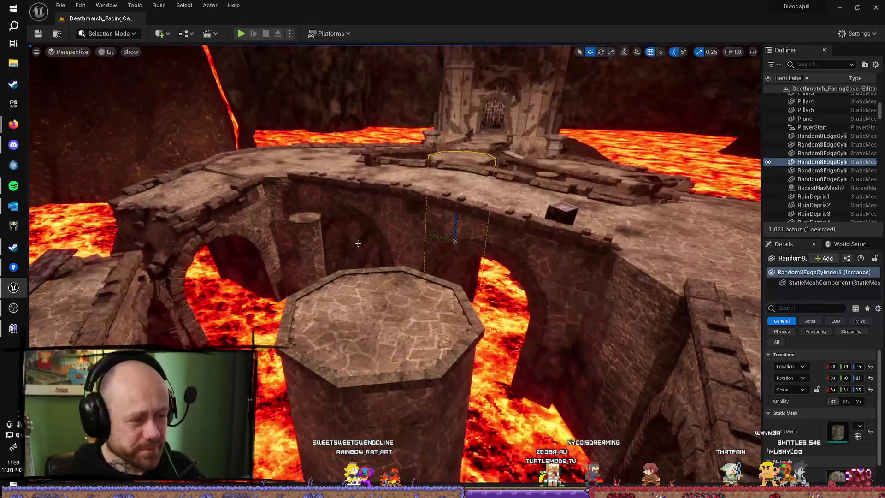
left_click(561, 212)
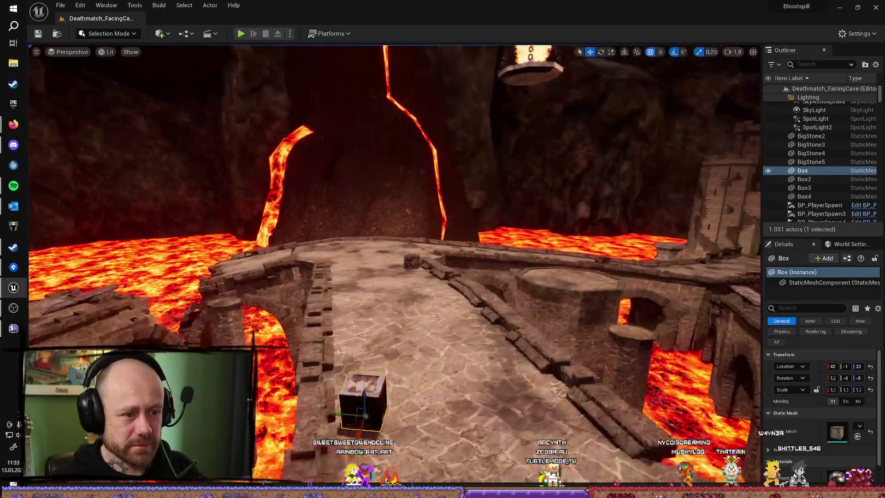
key("w")
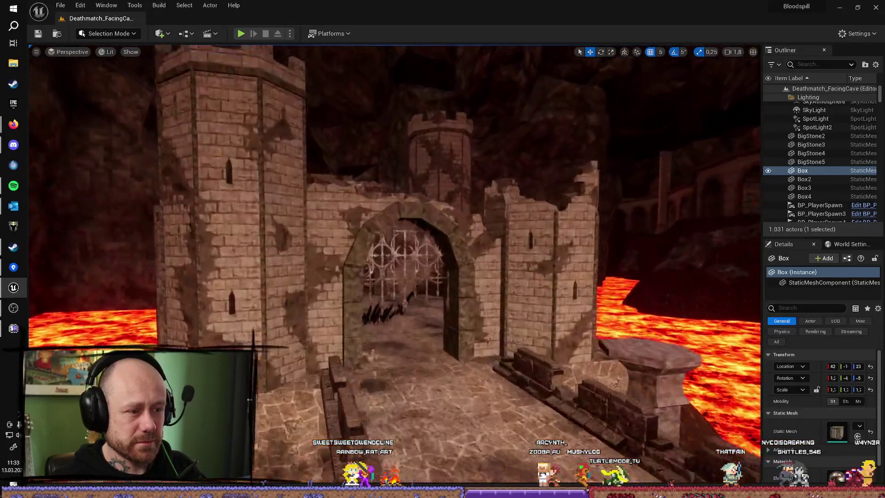
scroll(394, 266, "up", 3)
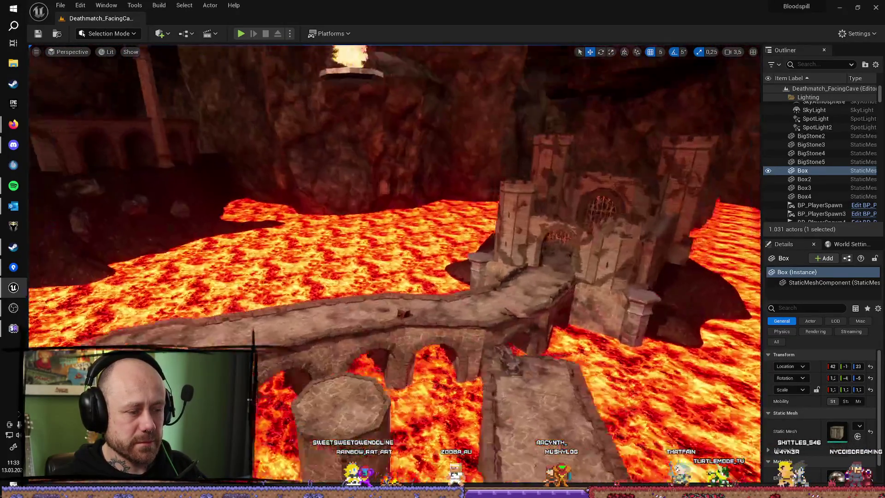
scroll(395, 266, "down", 1)
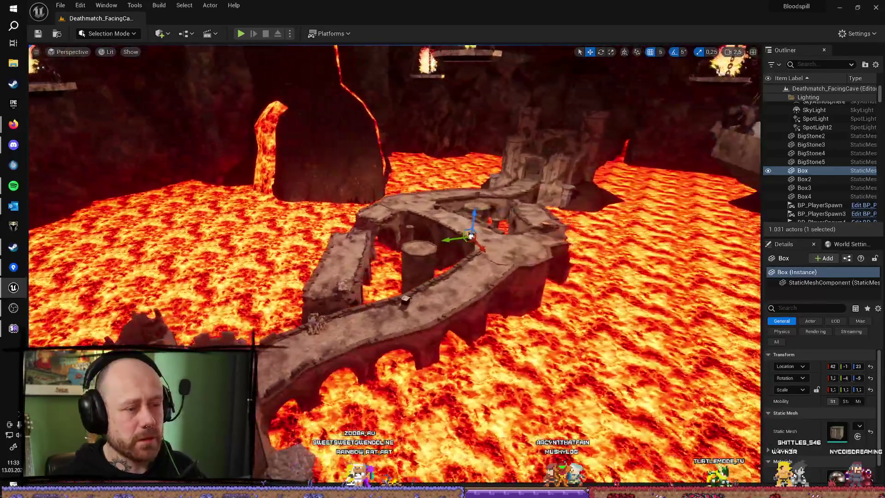
key("w")
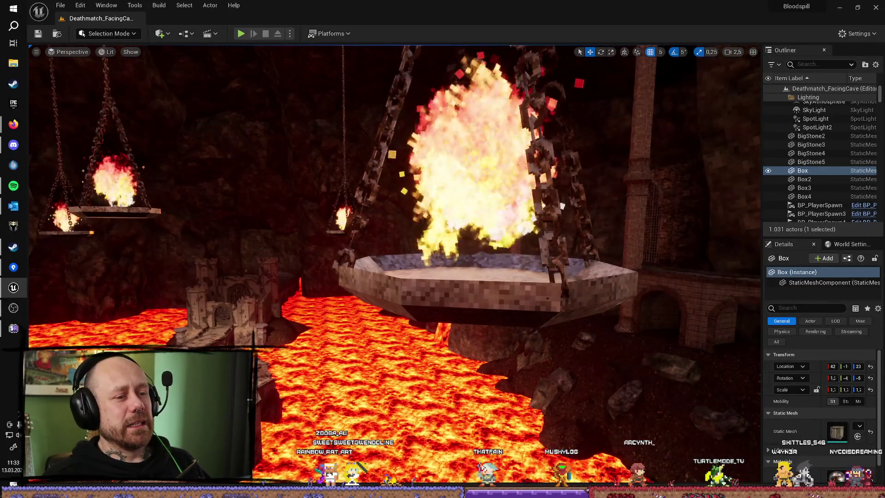
key("f")
key("s")
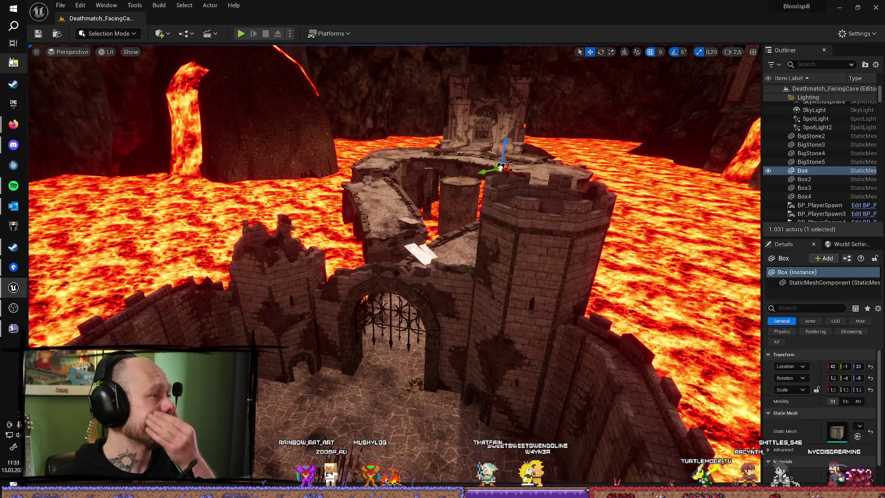
left_click(16, 29)
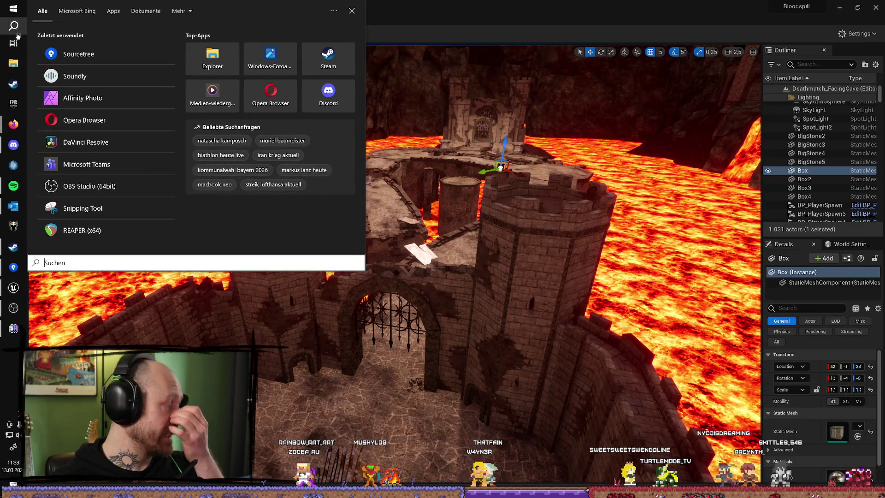
Launch DaVinci Resolve from the recently used apps to reach its Project Manager
left_click(111, 142)
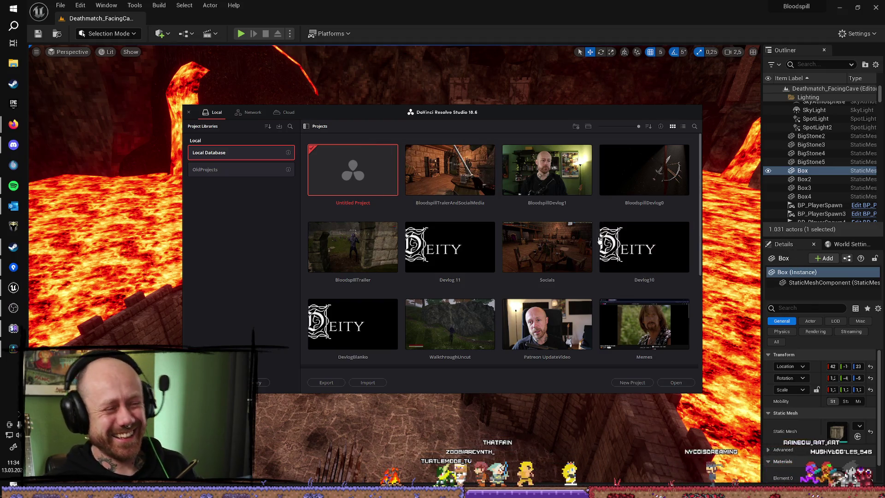
Load the BloodspillTraierAndSocialMedia project from the Project Manager
double_click(469, 186)
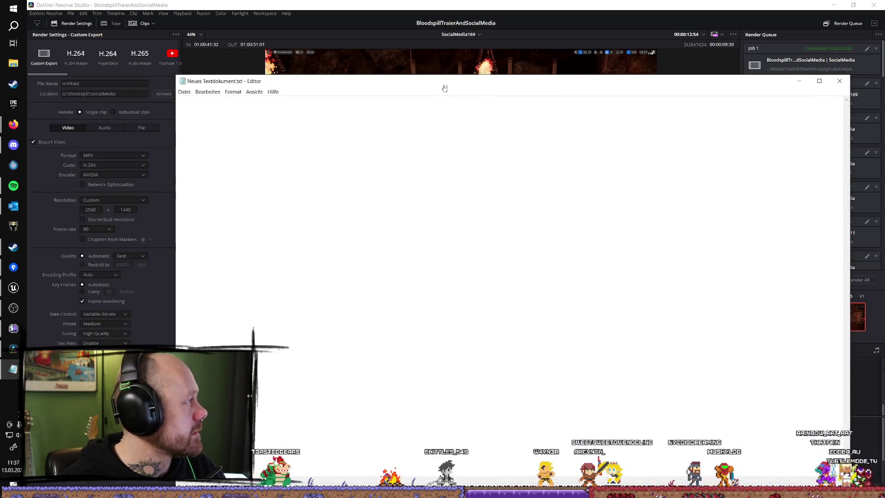
Type the title line 'Gwen`s Chop Chop`s' in Notepad and start a new line below it
type("gwens")
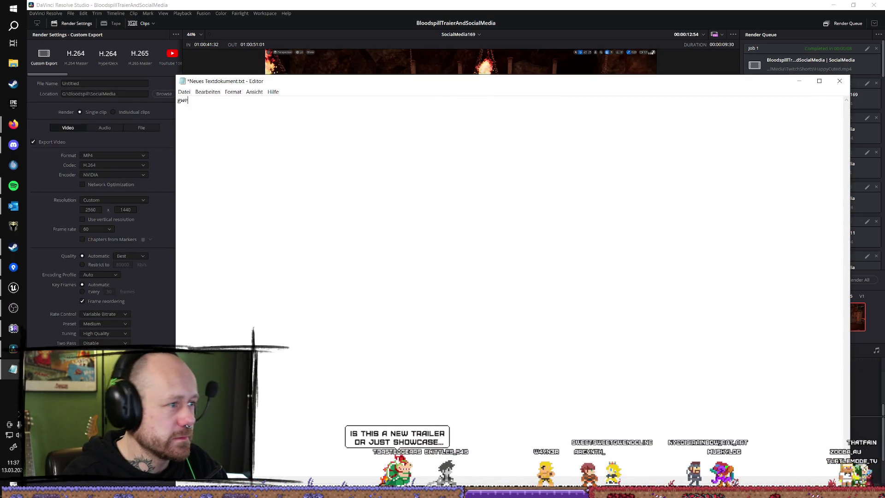
key("BackSpace")
key("BackSpace")
key("BackSpace")
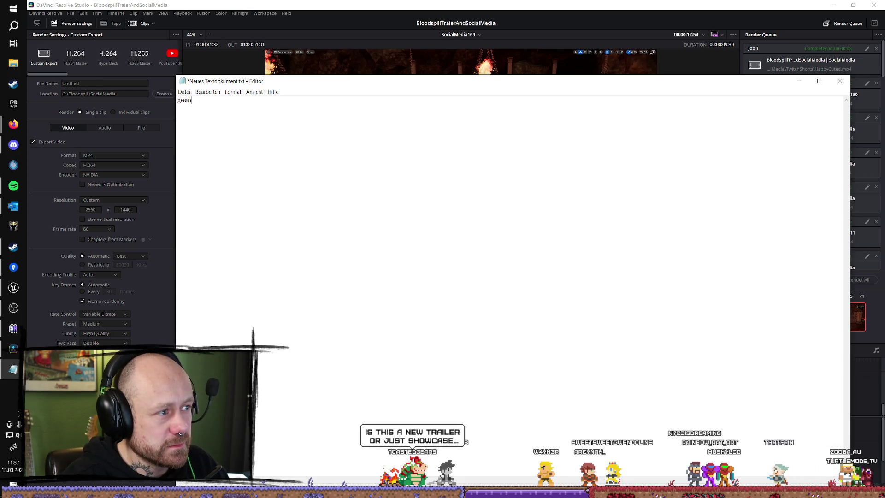
type("wenb")
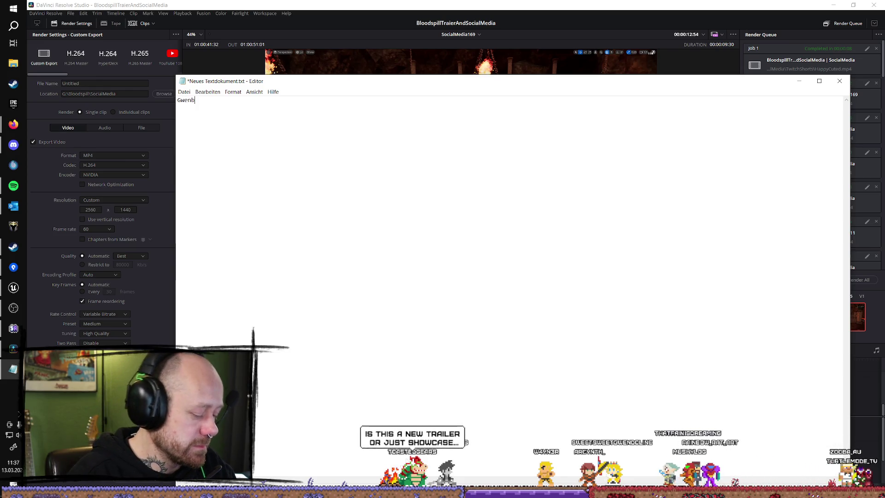
key("BackSpace")
type("'s")
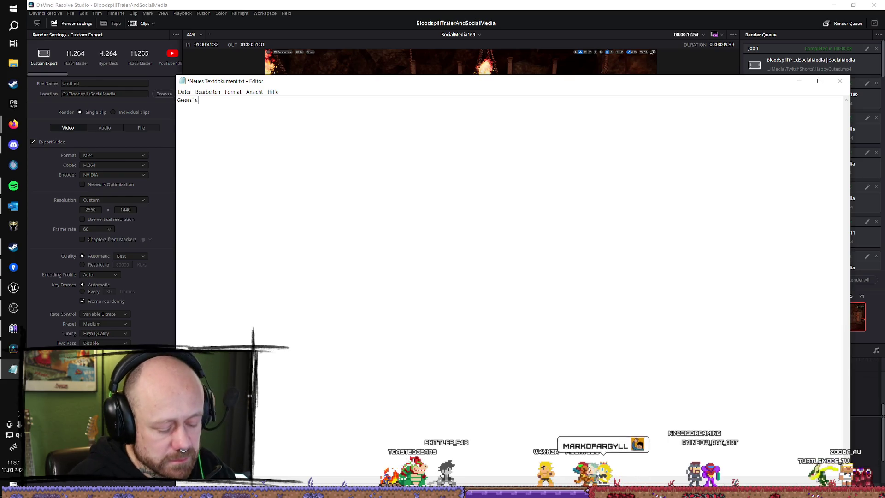
type(" Chop C")
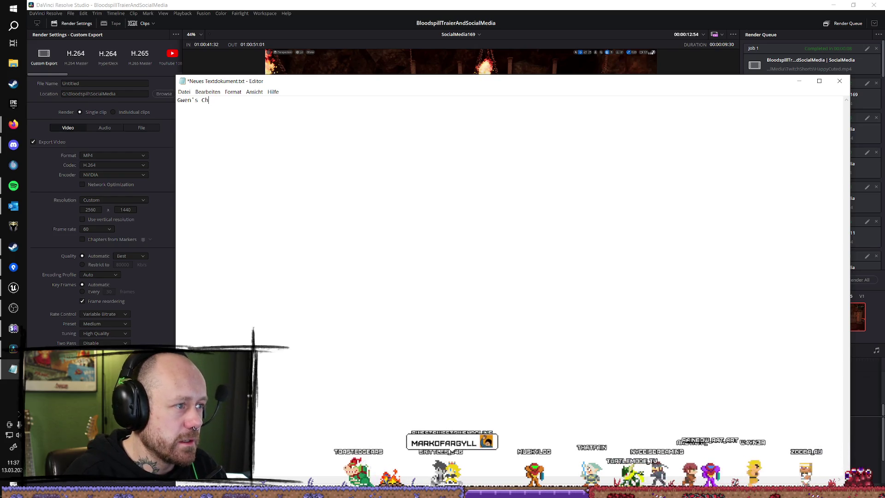
type("hop's")
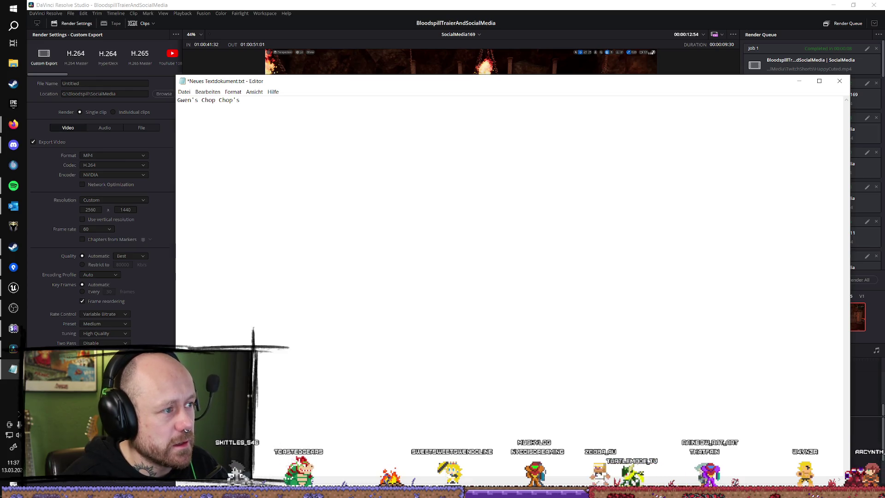
key("Return")
key("Return")
Shrink the Notepad note to a small window at the top left, beside the Resolve viewer
type("4")
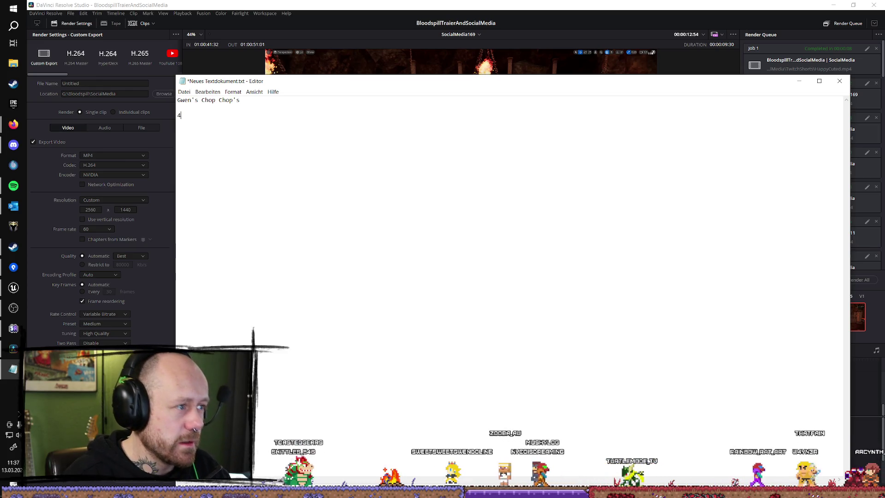
mouse_move(849, 484)
left_mouse_down()
mouse_move(727, 444)
mouse_move(244, 150)
mouse_move(255, 156)
left_mouse_up()
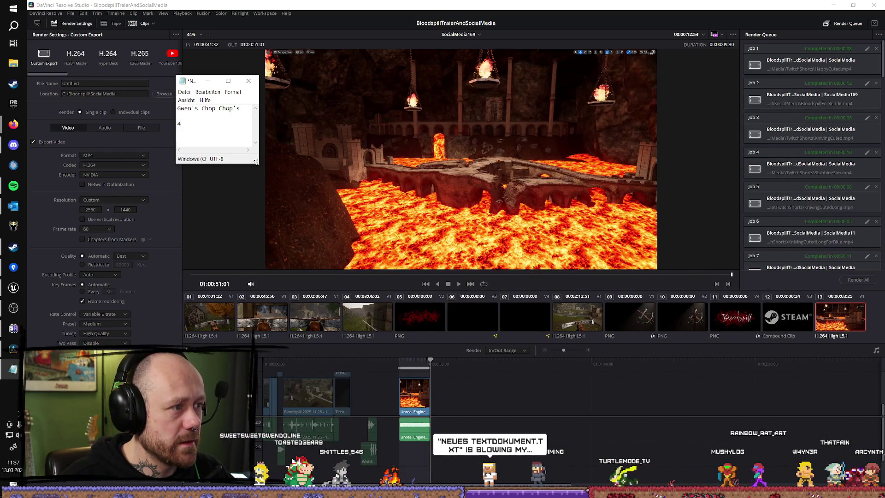
left_click(199, 93)
left_click(200, 93)
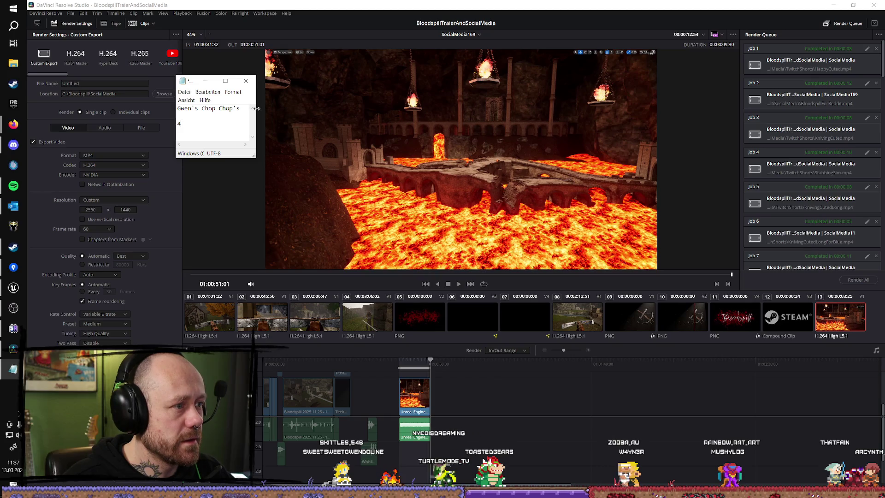
left_click_drag(257, 108, 272, 108)
left_click_drag(216, 81, 181, 78)
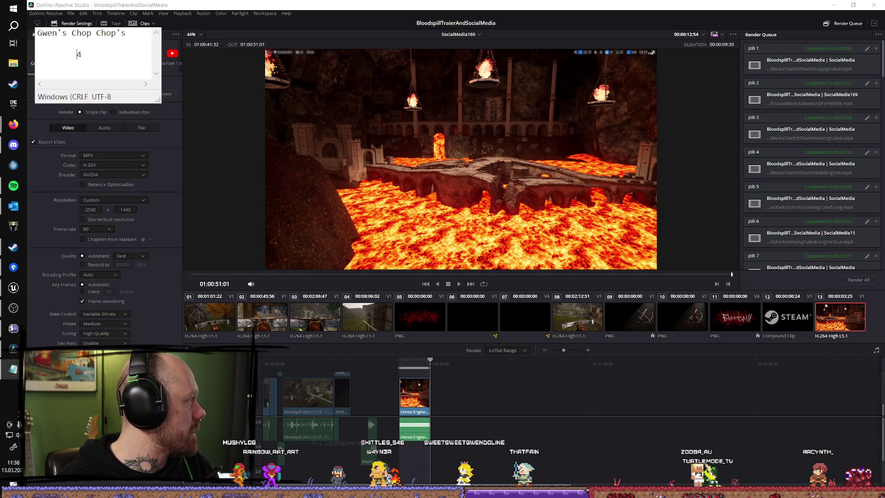
left_click_drag(153, 100, 154, 100)
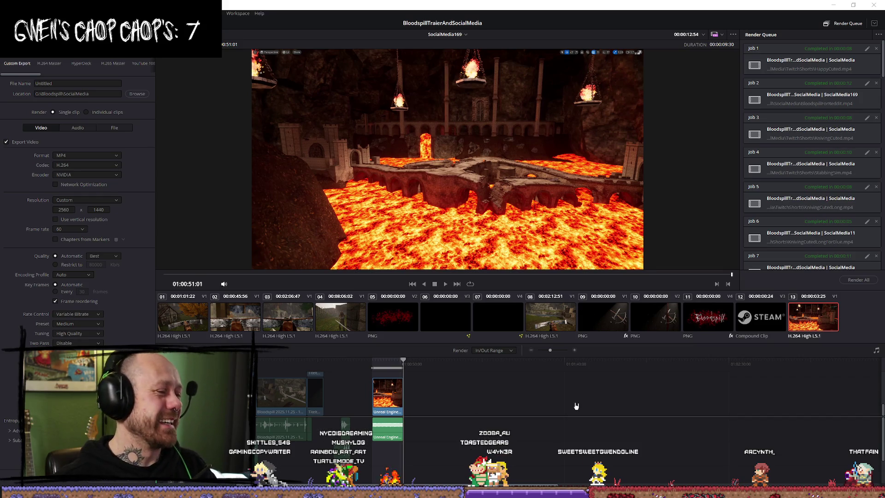
Bring up the viewer's display options and dismiss them without changing anything
right_click(552, 162)
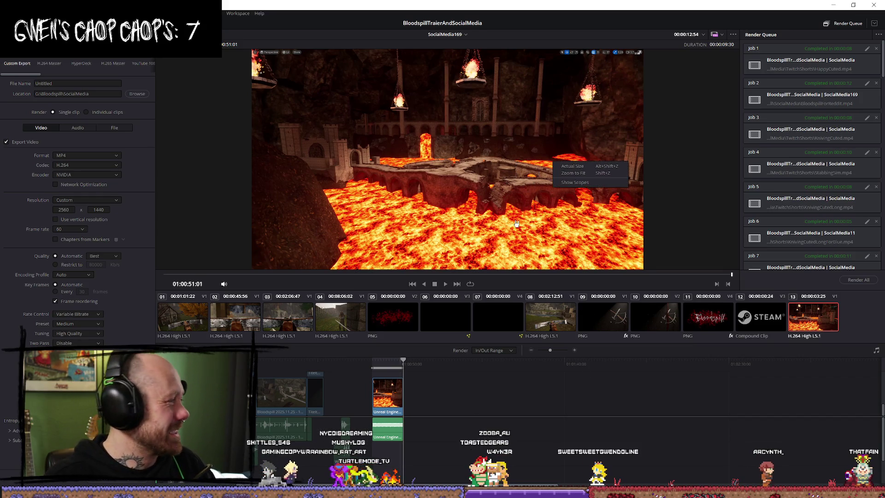
left_click(451, 382)
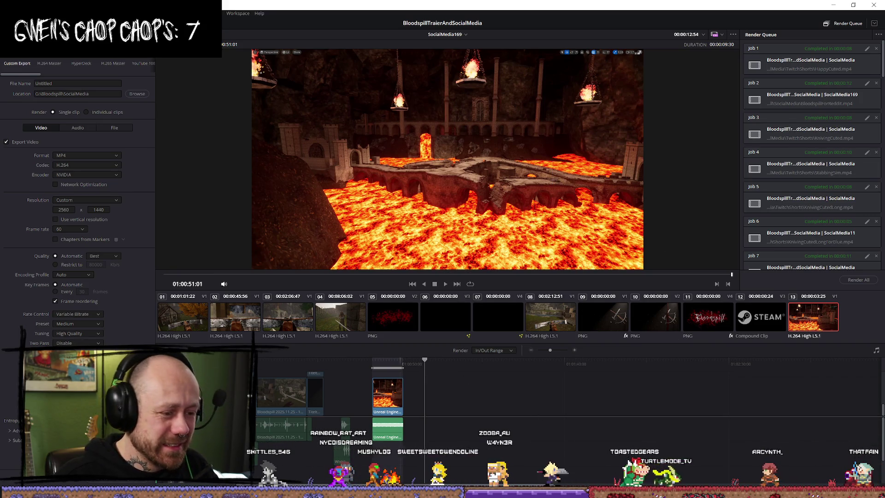
Switch to the Edit page, park the playhead past the lava clip and select a Bloodspill media-pool clip
key("shift+4")
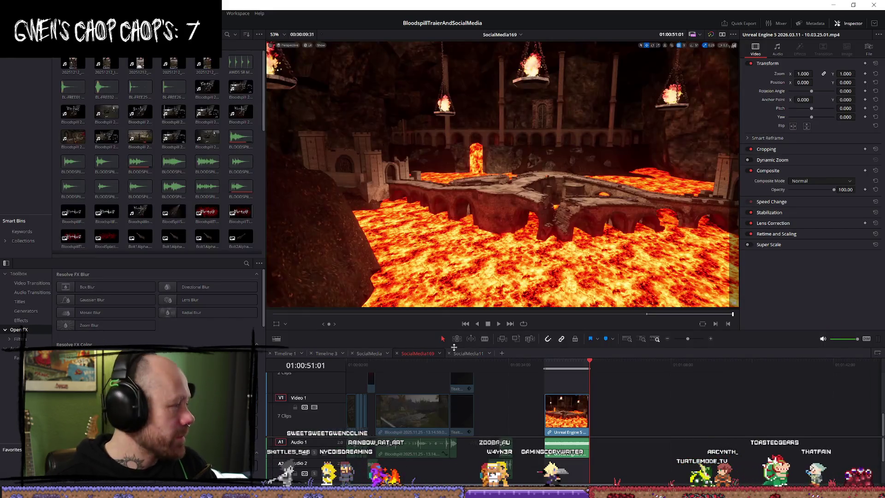
left_click(609, 364)
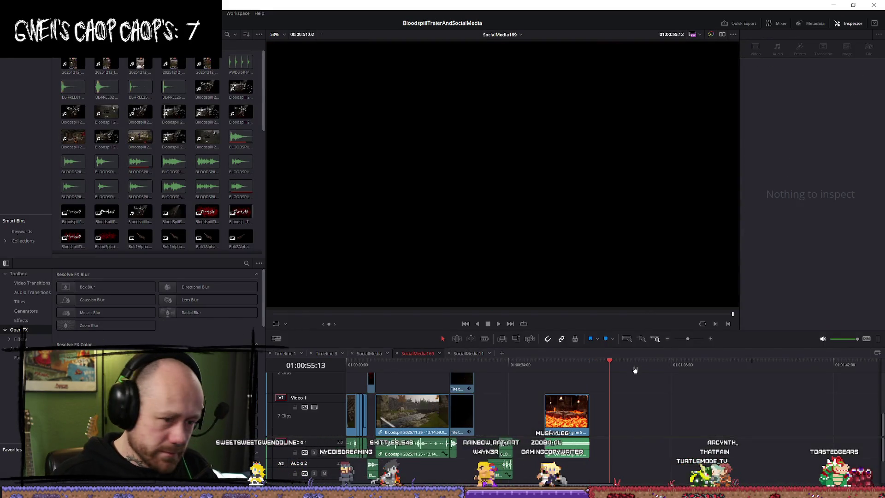
left_click(178, 148)
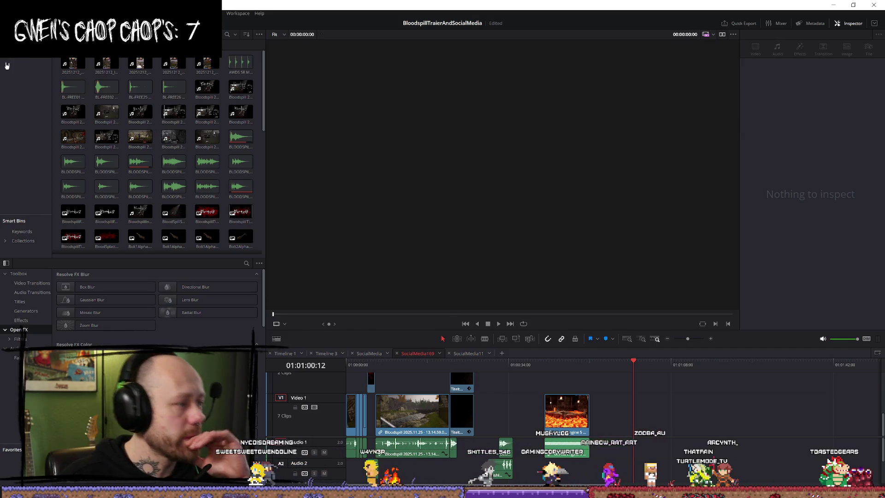
Drag the newest mp4 from VideoSSD (G:) › Unreal Engine 5 onto the timeline after the lava clip
key("super+e")
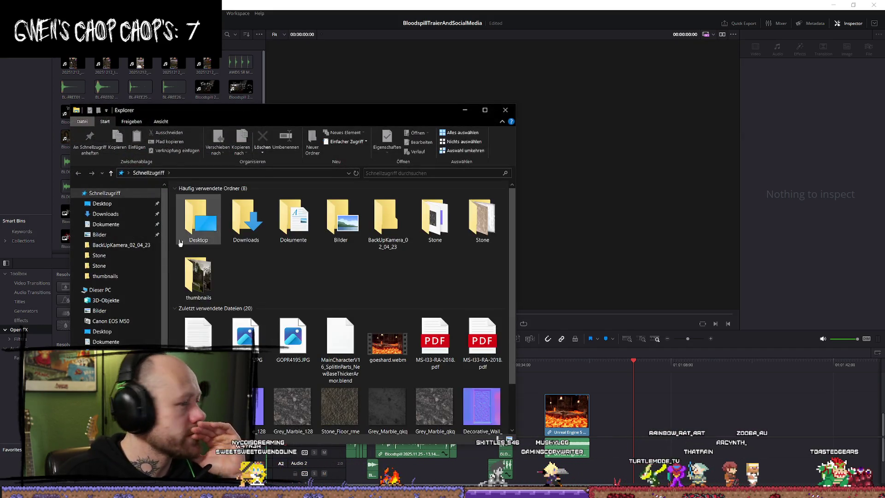
left_click(106, 365)
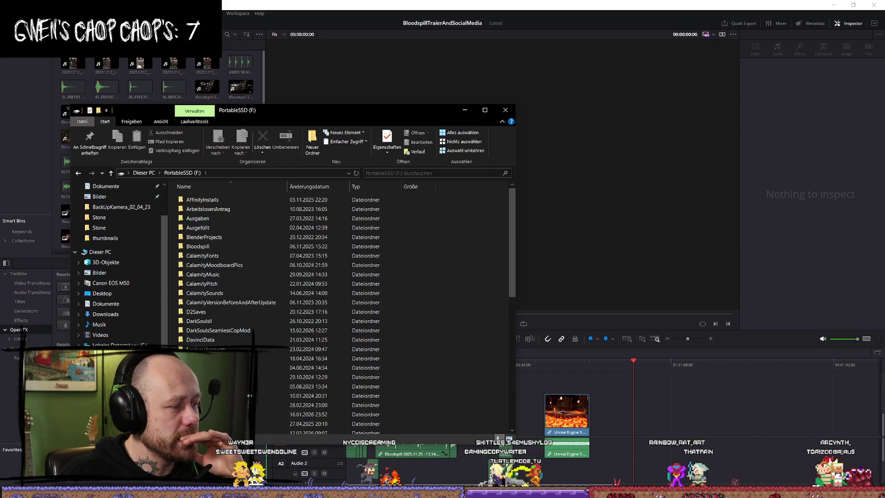
double_click(253, 330)
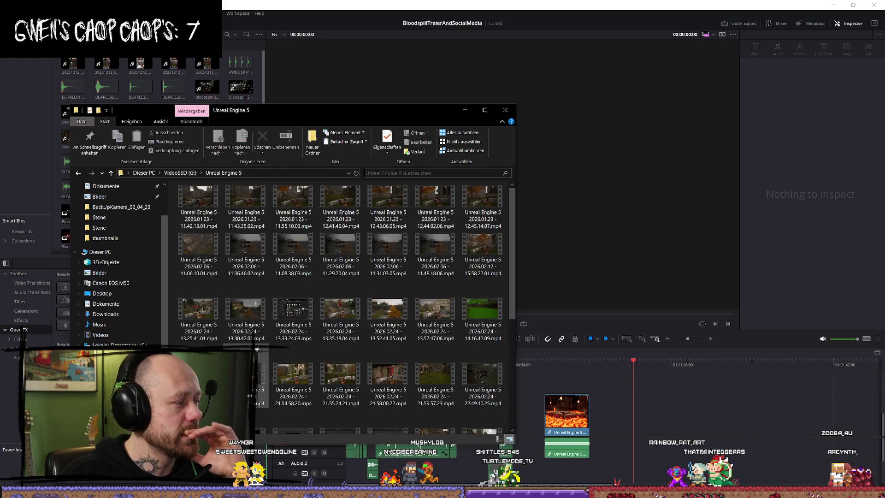
scroll(321, 317, "down", 3)
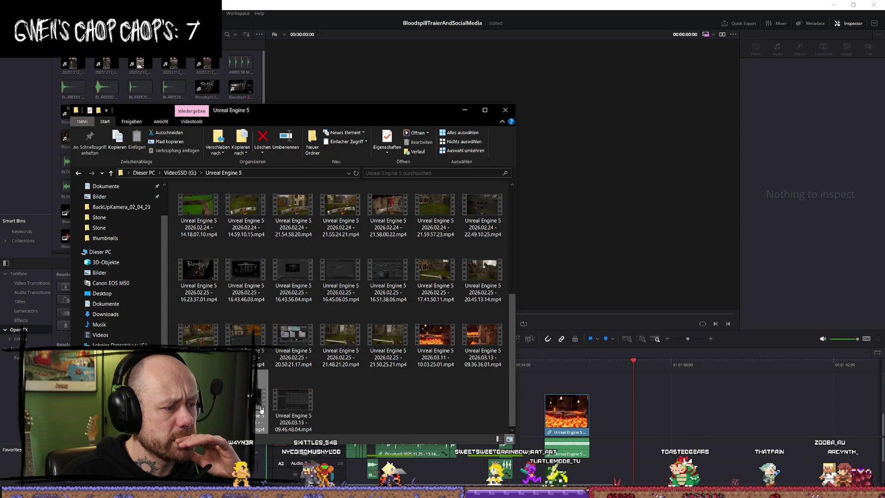
mouse_move(322, 414)
left_mouse_down()
mouse_move(299, 415)
mouse_move(653, 424)
left_mouse_up()
left_click(651, 364)
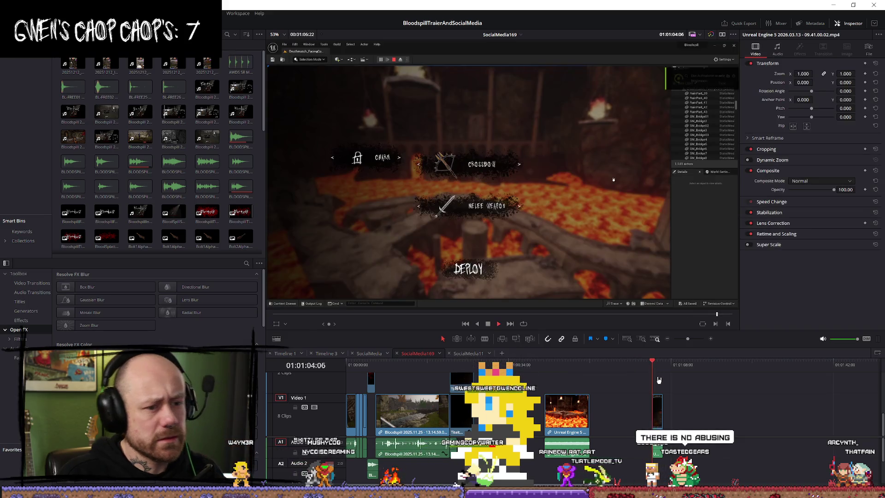
Preview the new gameplay clip, then delete it from V1 and return to the recordings folder
key("space")
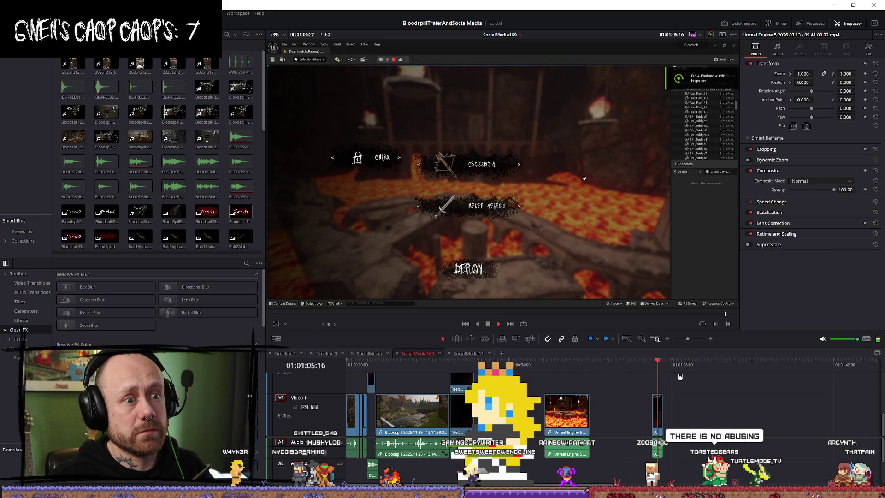
key("space")
left_click(657, 417)
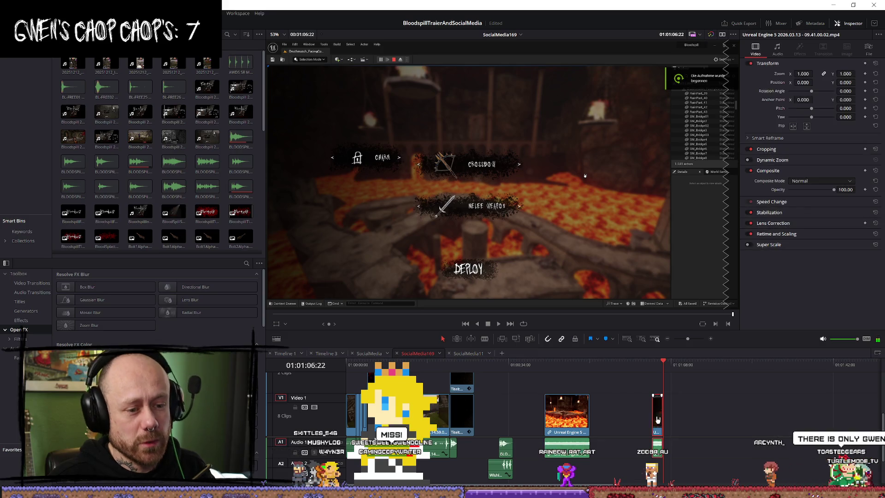
key("Delete")
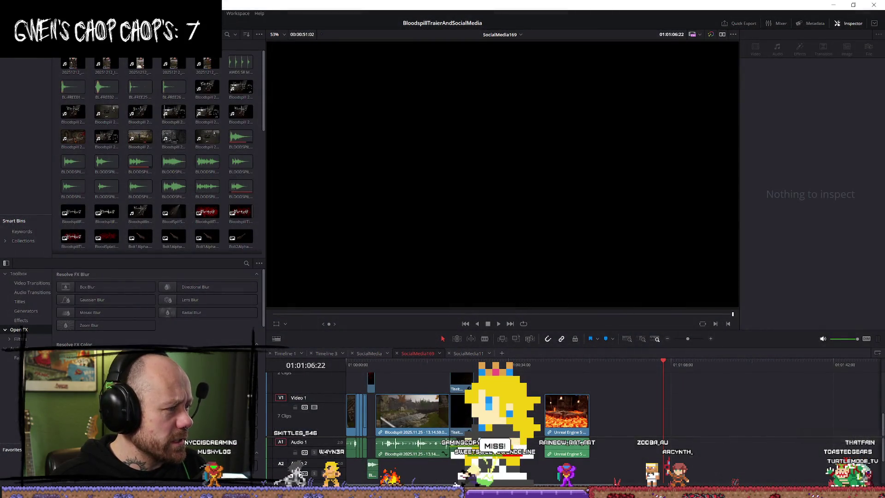
key("alt+Tab")
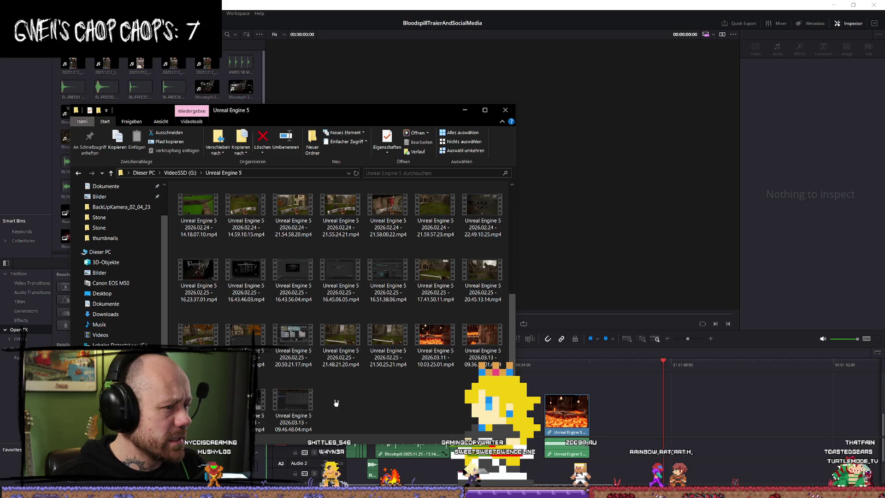
Add the 09.41.33.03 gameplay recording to the V1 track
left_click(269, 402)
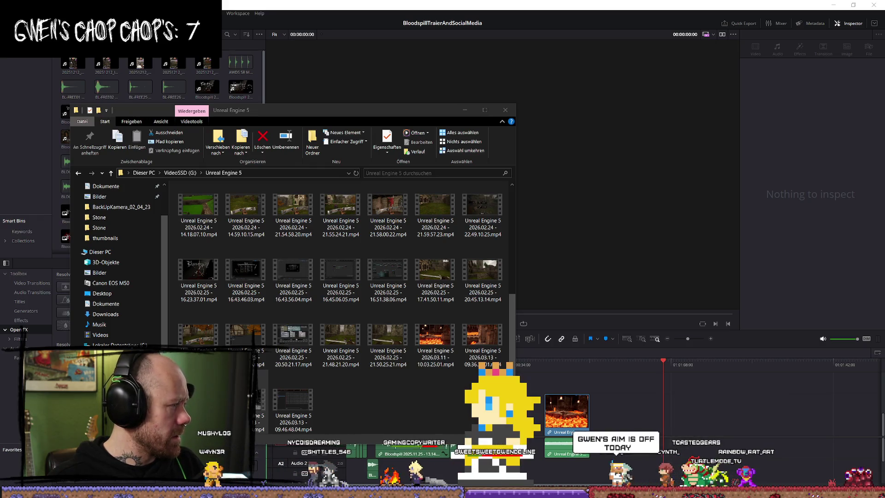
left_click(268, 404)
mouse_move(566, 414)
left_mouse_down()
mouse_move(632, 391)
mouse_move(686, 423)
mouse_move(639, 424)
left_mouse_up()
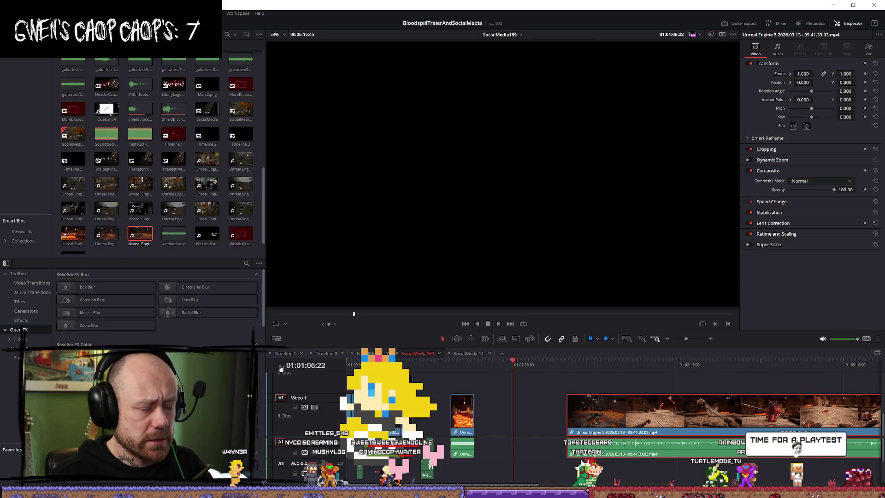
Add the 2026.03.11 - 10.03.25.01 lava flyover clip to the timeline at the playhead
key("alt+Tab")
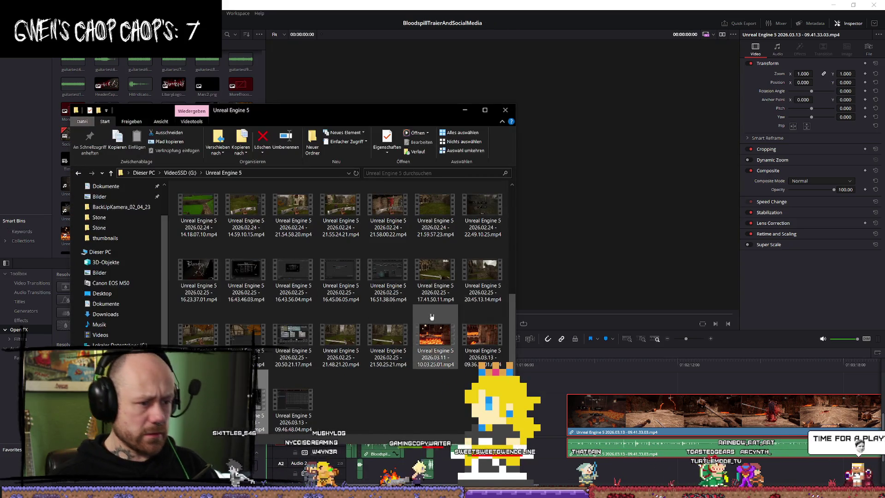
left_click(439, 323)
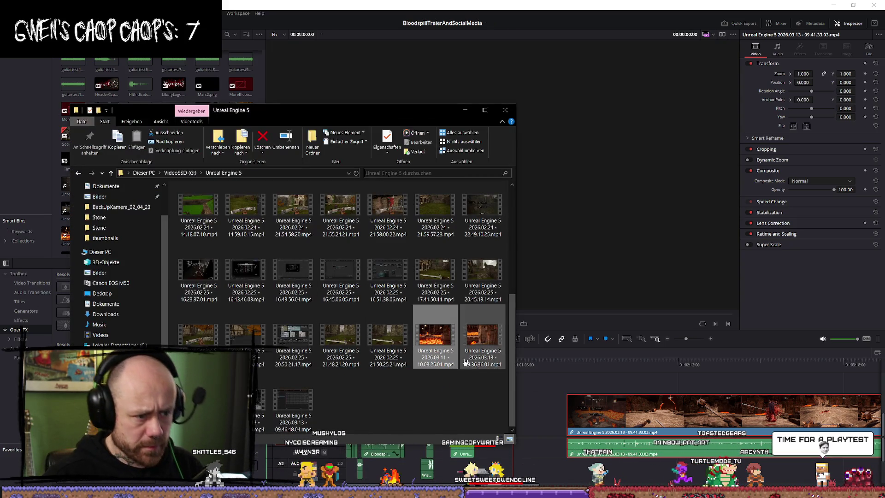
mouse_move(430, 341)
left_mouse_down()
mouse_move(599, 389)
mouse_move(539, 388)
mouse_move(538, 411)
left_mouse_up()
right_click(537, 411)
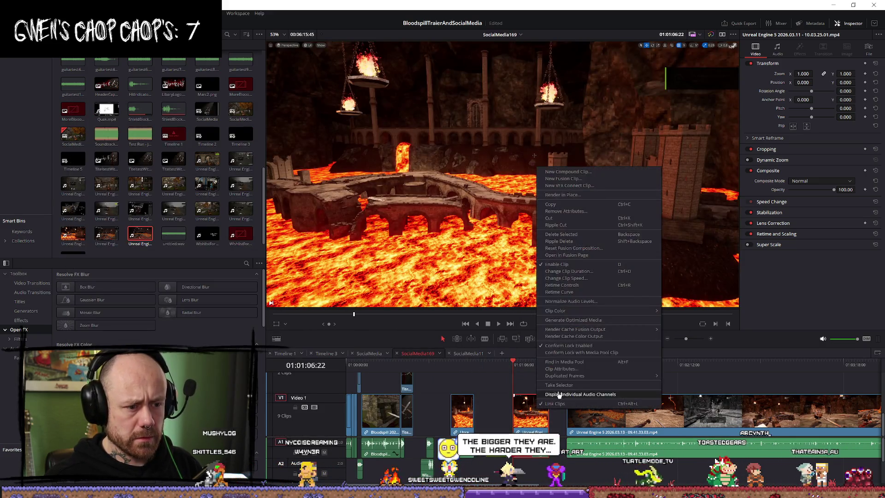
Play through the new lava footage, stopping at 01:01:20:32
key("Escape")
right_click(534, 415)
key("Escape")
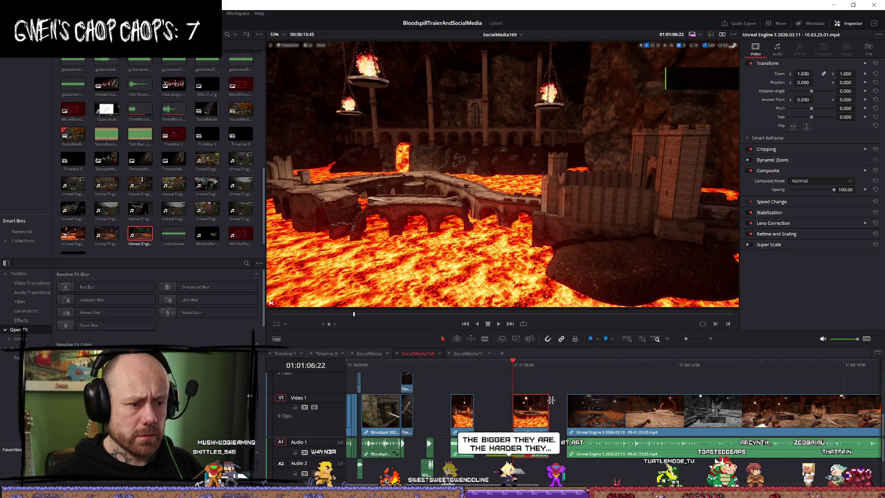
left_click(514, 365)
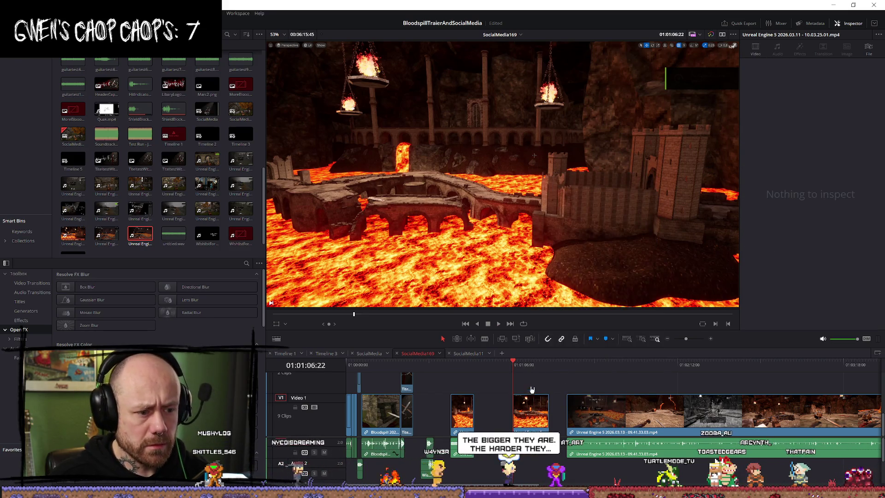
key("space")
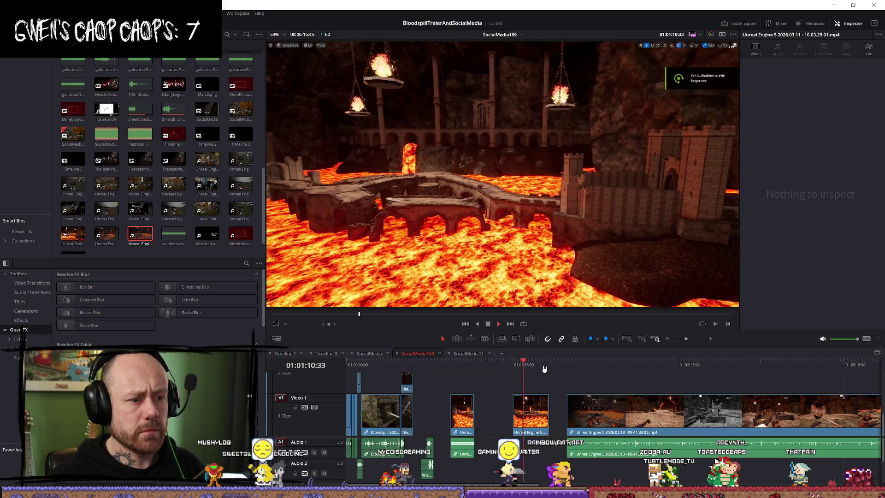
scroll(590, 366, "up", 3)
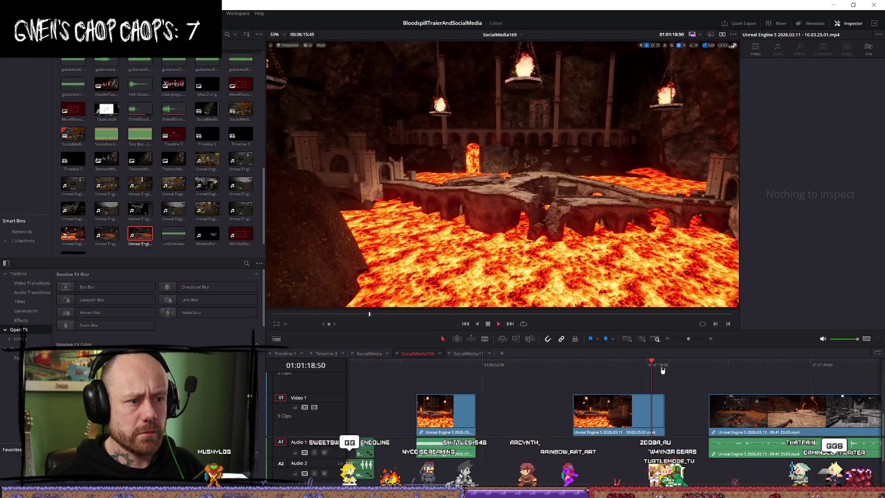
key("space")
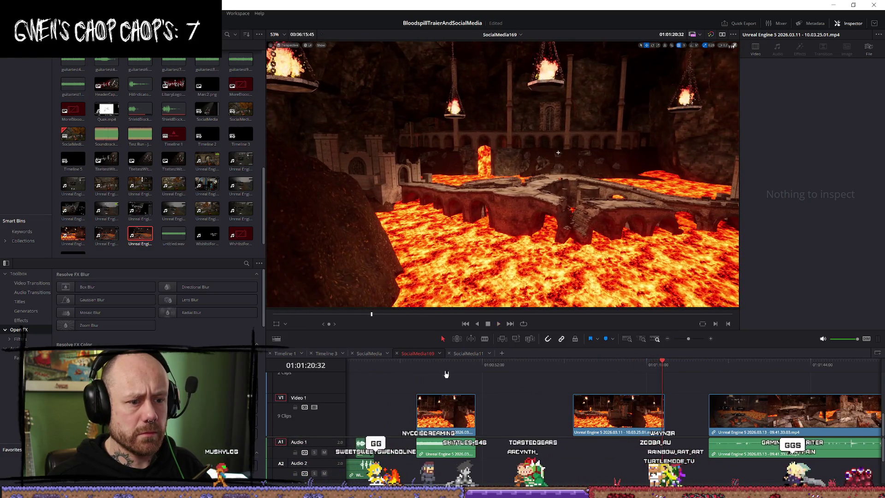
Delete the lava flyover clip under the playhead, leaving 8 clips on the video track
left_click(610, 415)
key("Delete")
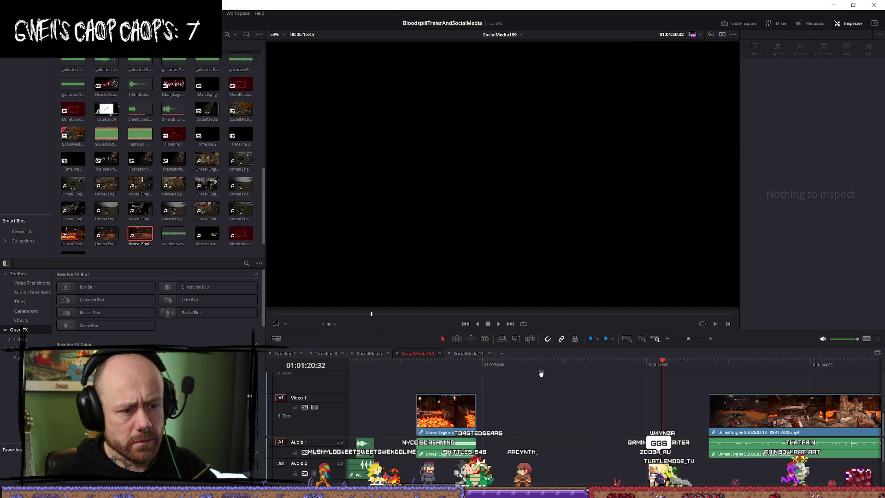
key("alt+Tab")
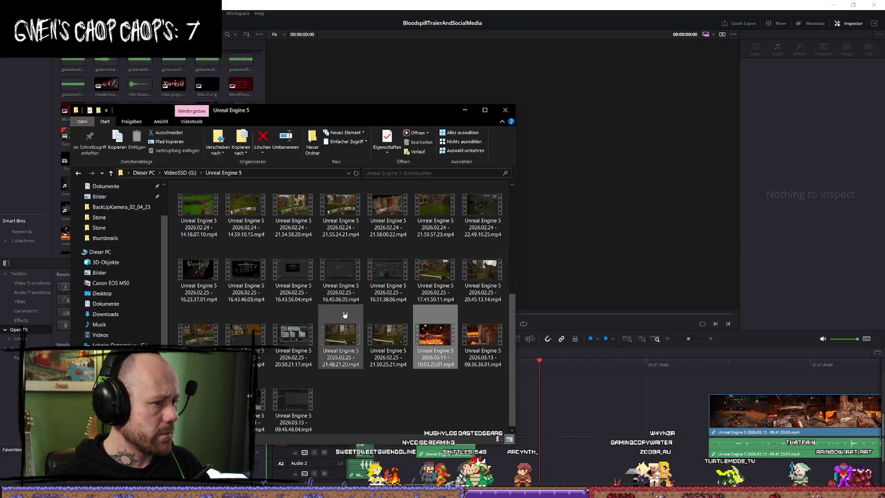
Place 09.36.36.01.mp4 on V2 above the gameplay clip
mouse_move(482, 339)
left_mouse_down()
mouse_move(504, 361)
mouse_move(591, 403)
mouse_move(590, 390)
left_mouse_up()
right_click(662, 382)
key("Escape")
key("Delete")
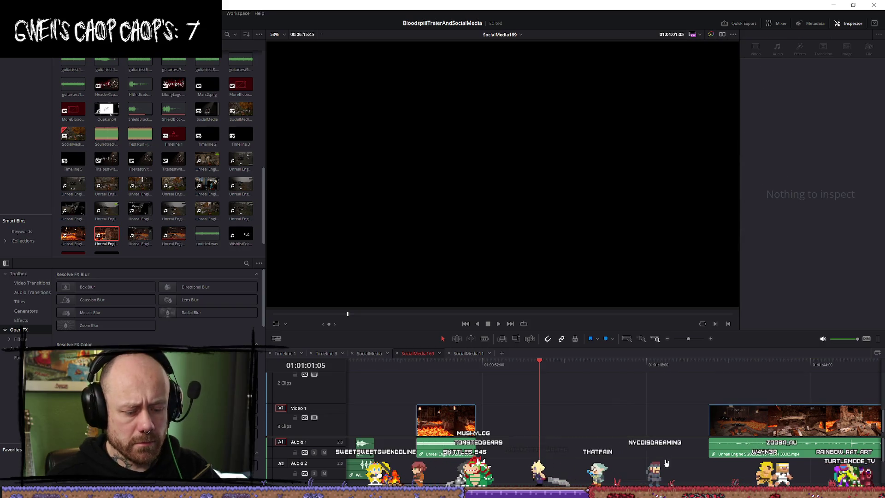
key("ctrl+z")
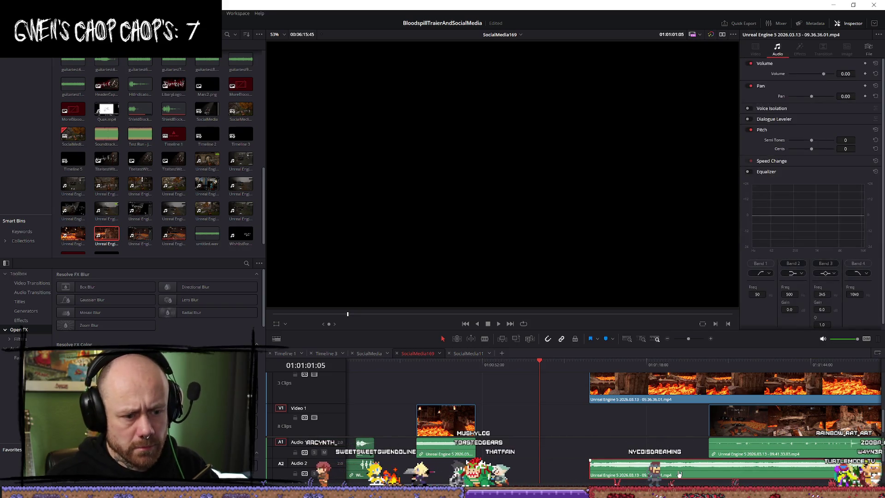
Nudge the V1 gameplay clip later and fit the whole timeline in view with Shift+Z
left_click_drag(719, 420, 669, 421)
key("shift+z")
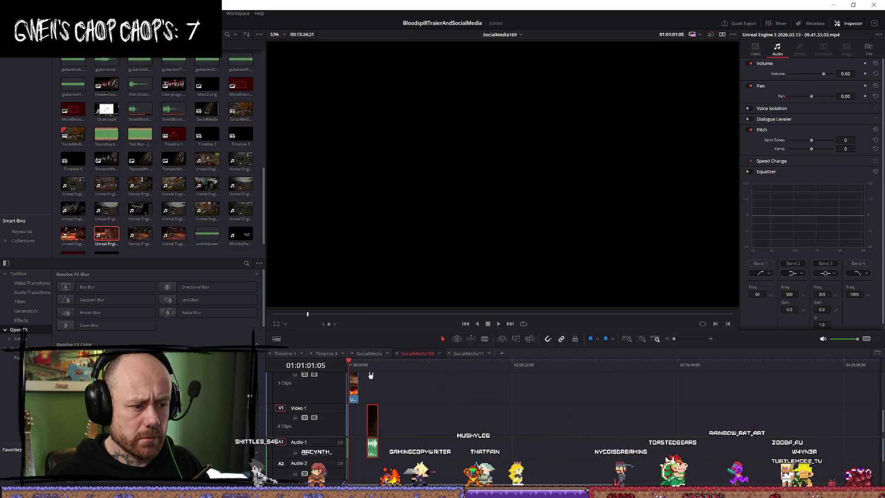
scroll(382, 383, "up", 5)
Slide the V1 gameplay clip left to follow the flyover and play through the flyover
left_click_drag(611, 426, 528, 426)
left_click(457, 364)
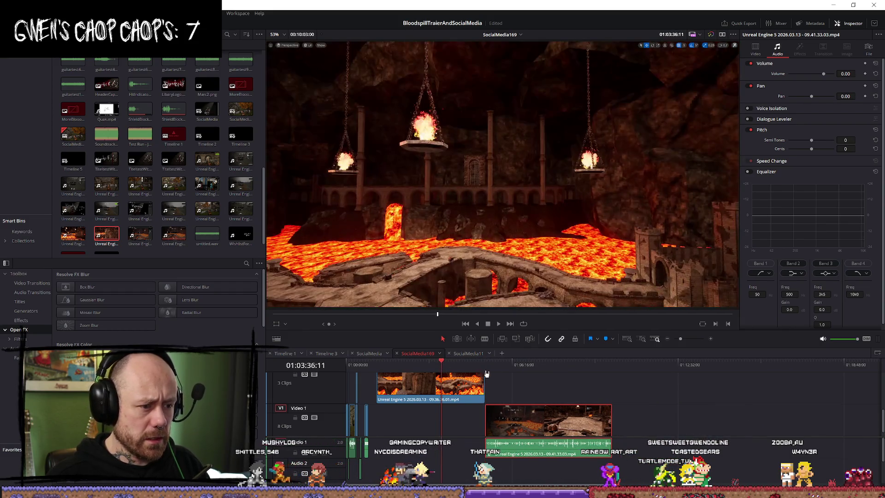
scroll(645, 383, "up", 4)
key("space")
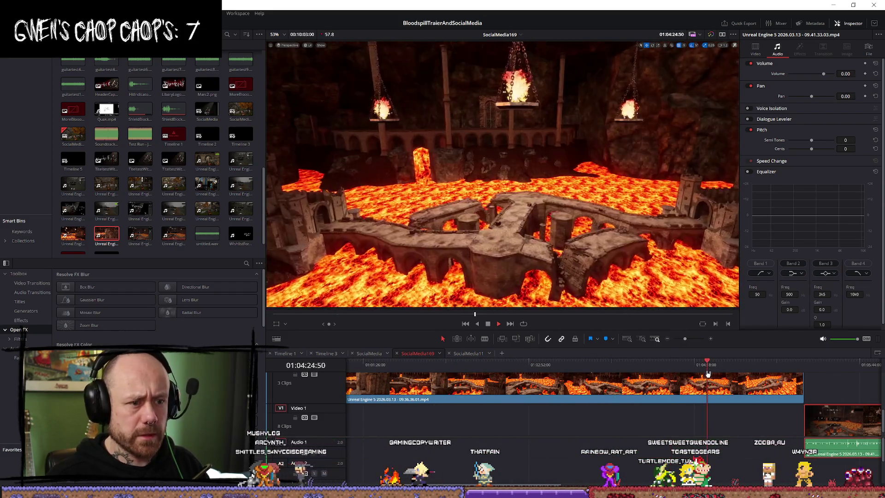
left_click(684, 362)
left_click_drag(684, 363, 765, 364)
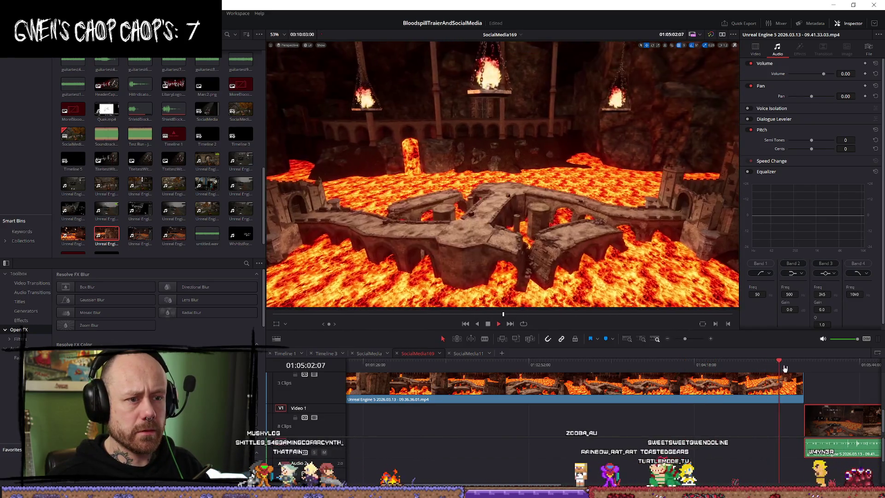
Blade-split the V2 flyover clip near its end, around 01:04:58
left_click(775, 365)
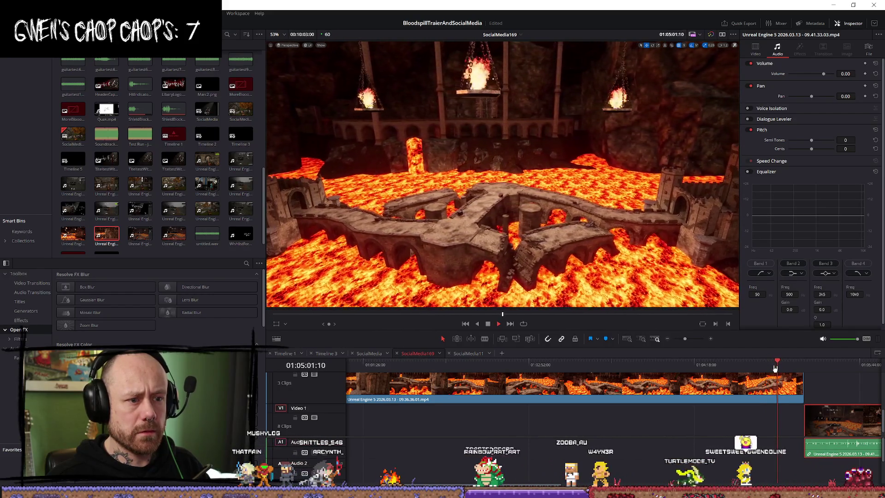
left_click(762, 366)
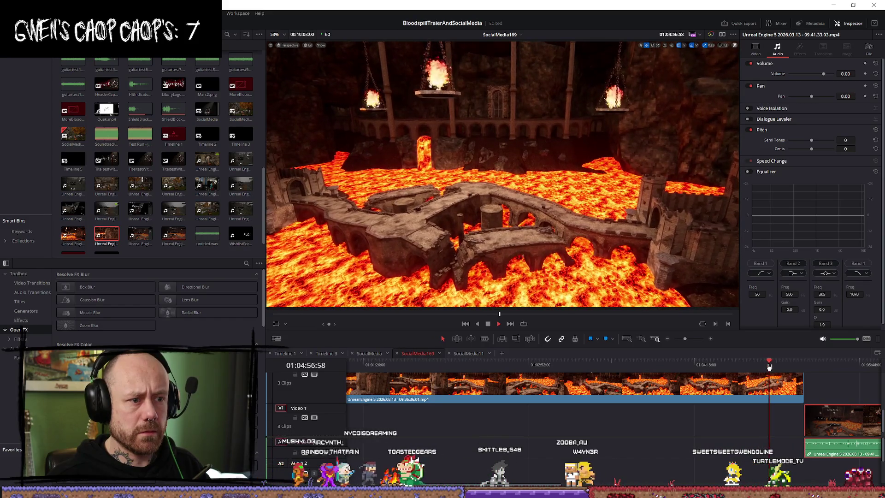
key("space")
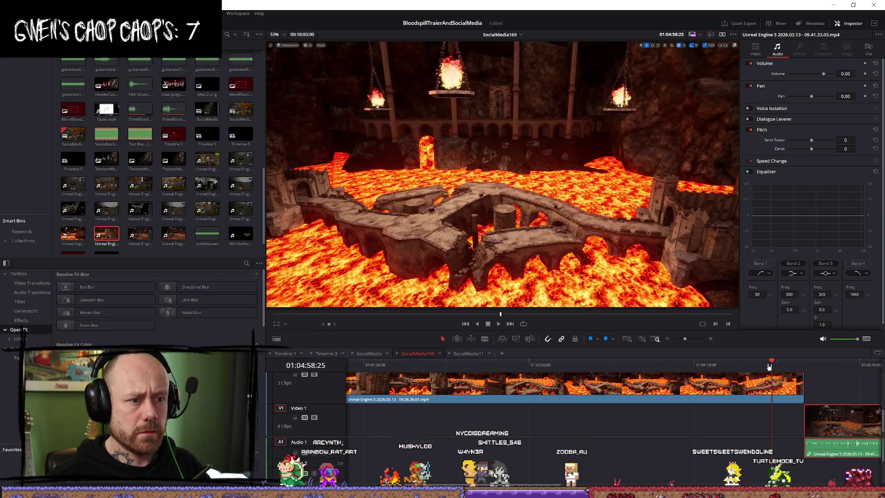
left_click(774, 390)
key("space")
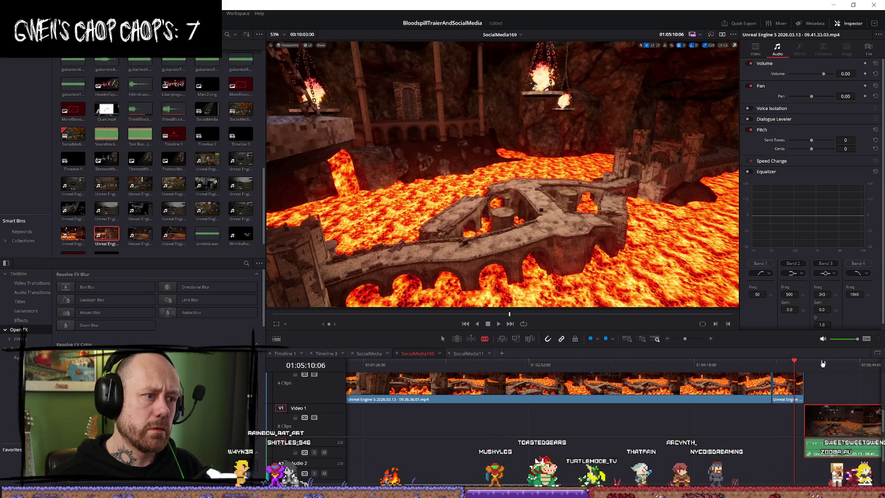
Move the flyover's cut-off tail down onto Video 1 just before the gameplay clip
left_click_drag(789, 385, 730, 435)
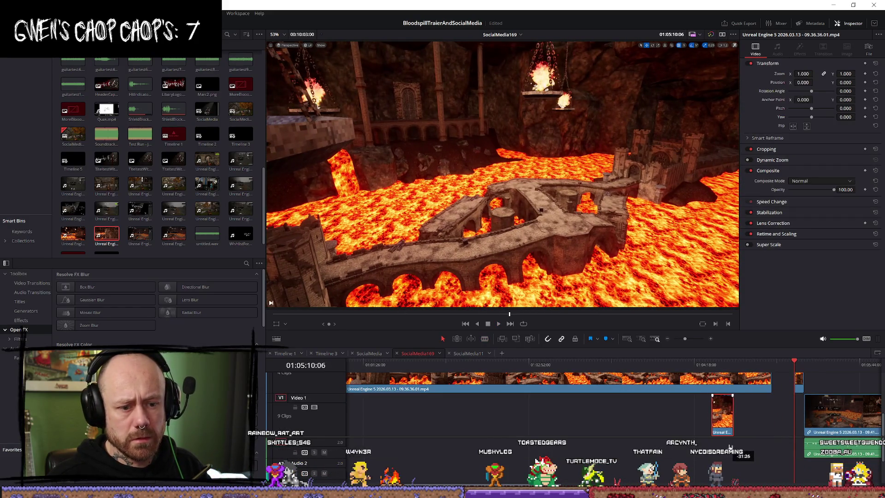
scroll(845, 385, "down", 2)
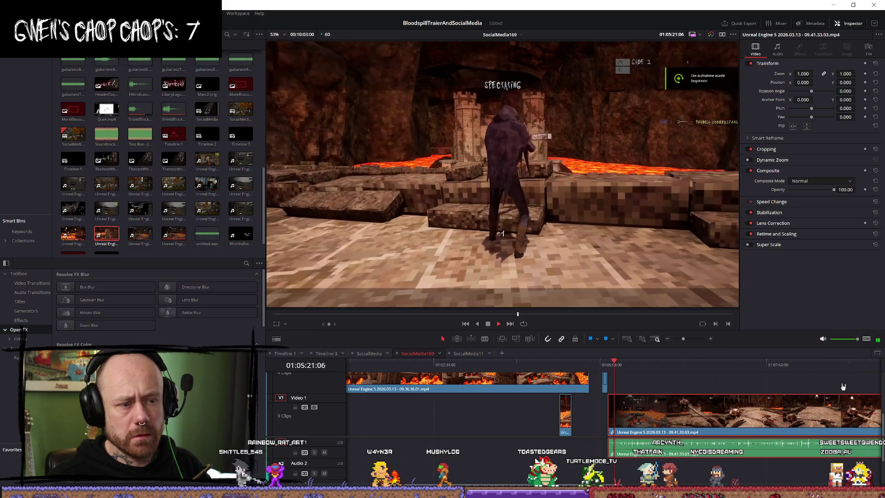
scroll(719, 386, "up", 3)
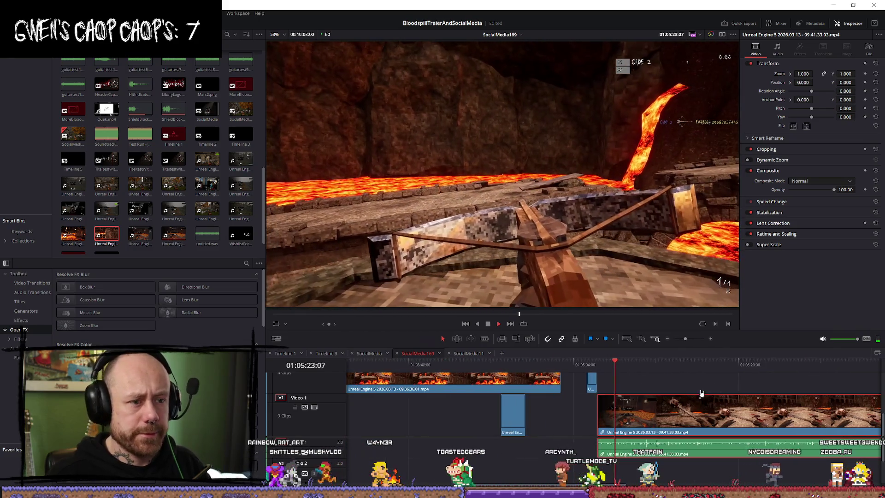
scroll(618, 380, "down", 1)
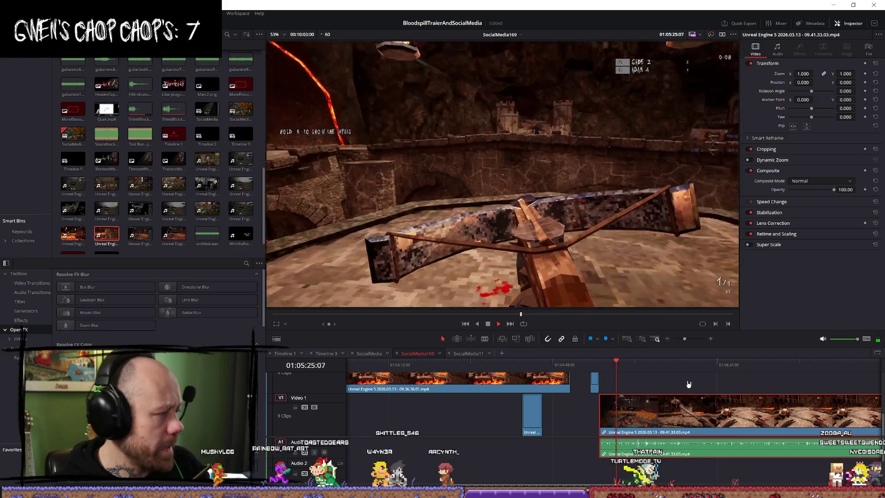
Play through the 09.41.33.03 gameplay clip, pausing at the spot for the next cut
key("space")
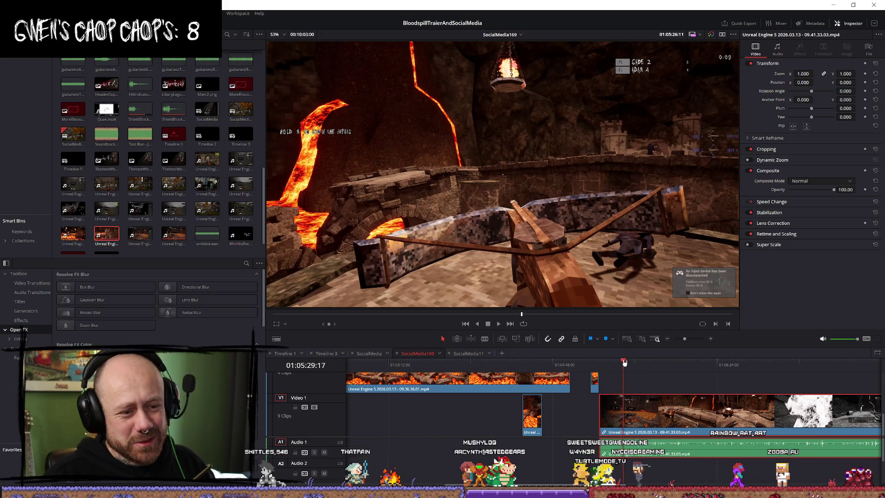
key("space")
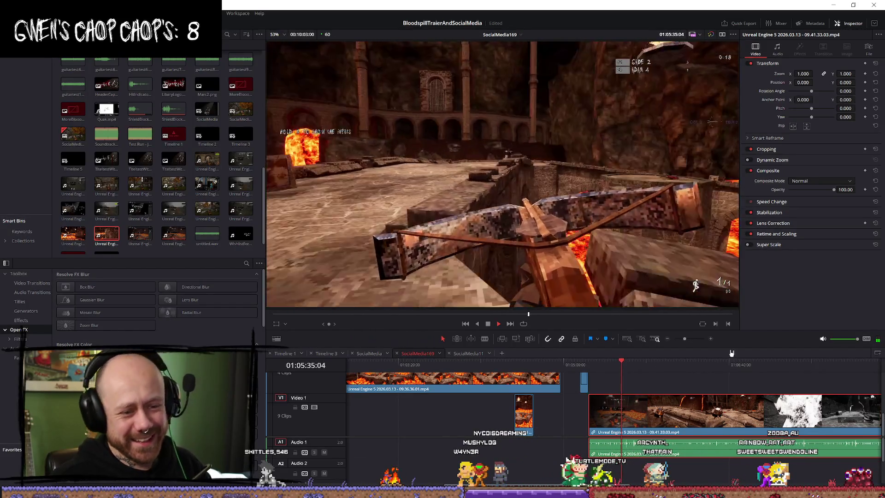
scroll(712, 384, "up", 3)
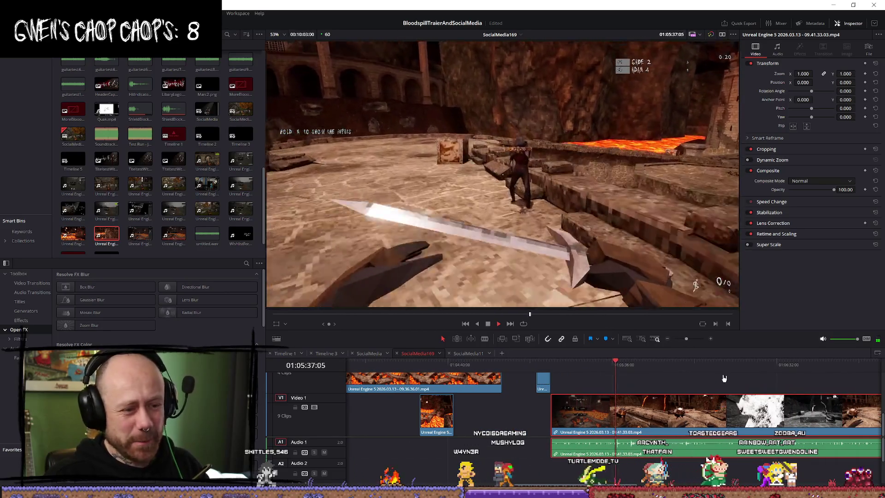
key("space")
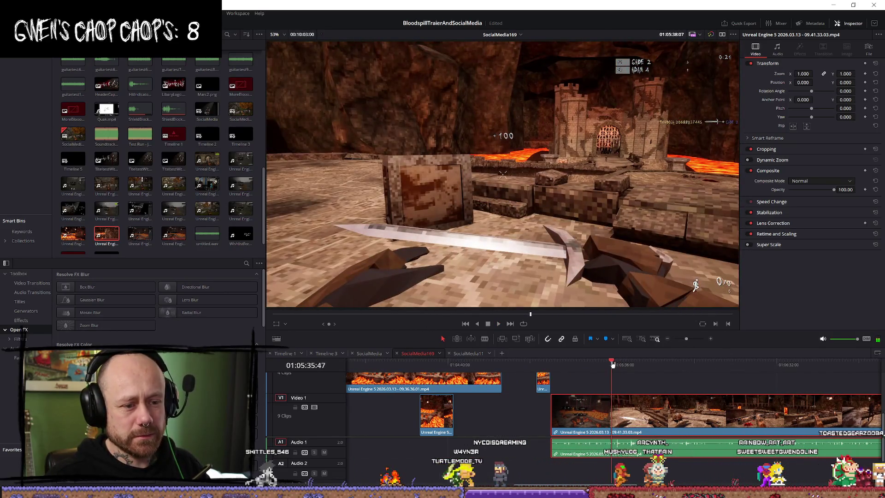
scroll(682, 392, "up", 2)
key("space")
scroll(662, 393, "up", 2)
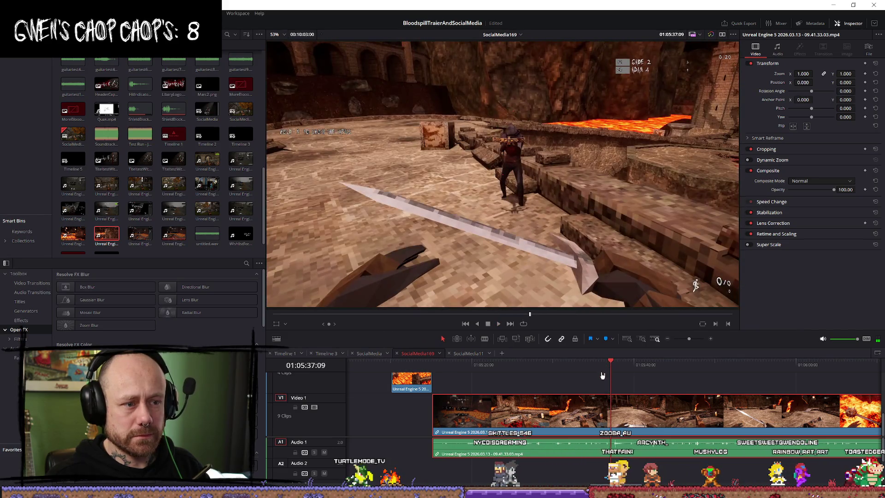
key("b")
left_click(610, 410)
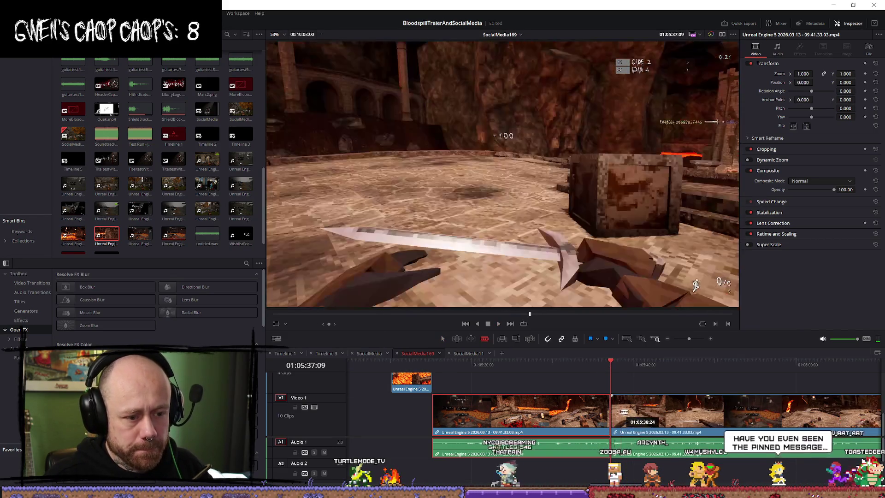
left_click(627, 411)
key("space")
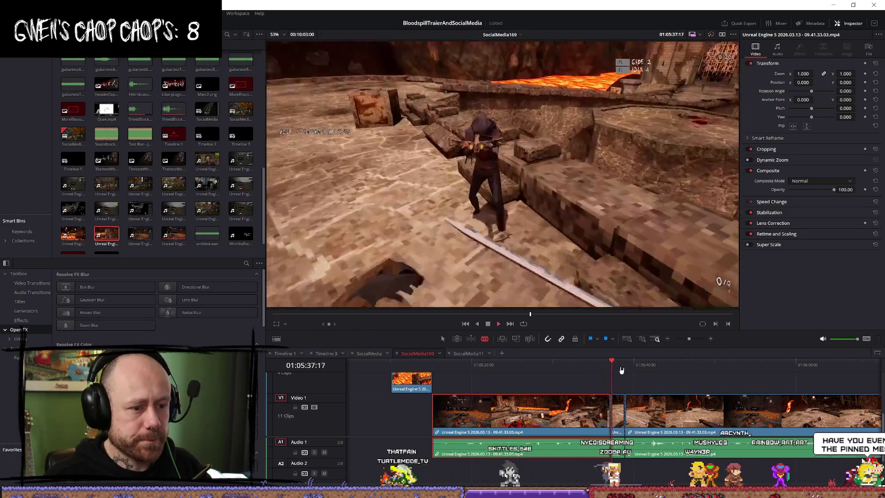
key("space")
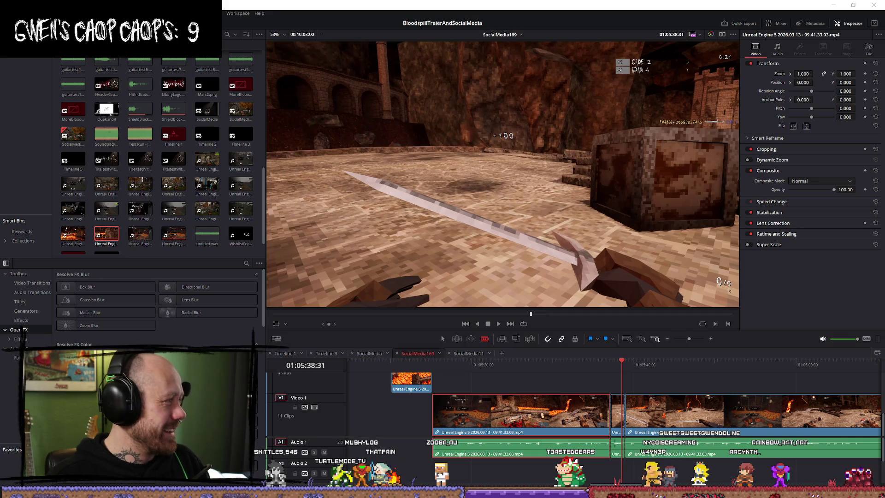
key("q")
left_click(644, 361)
key("space")
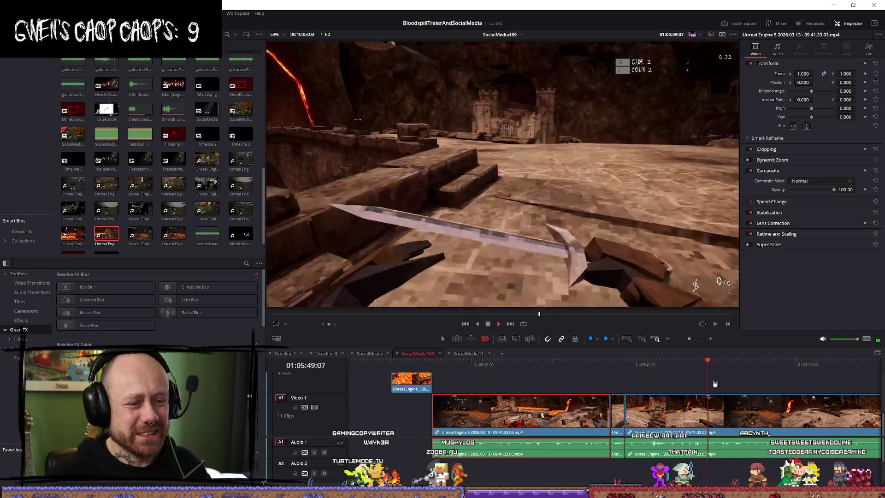
scroll(691, 373, "down", 2)
scroll(741, 390, "up", 1)
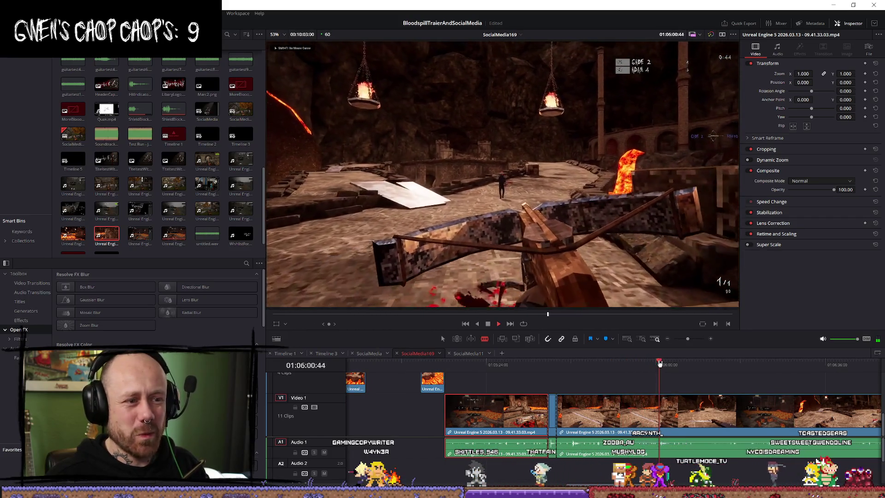
key("space")
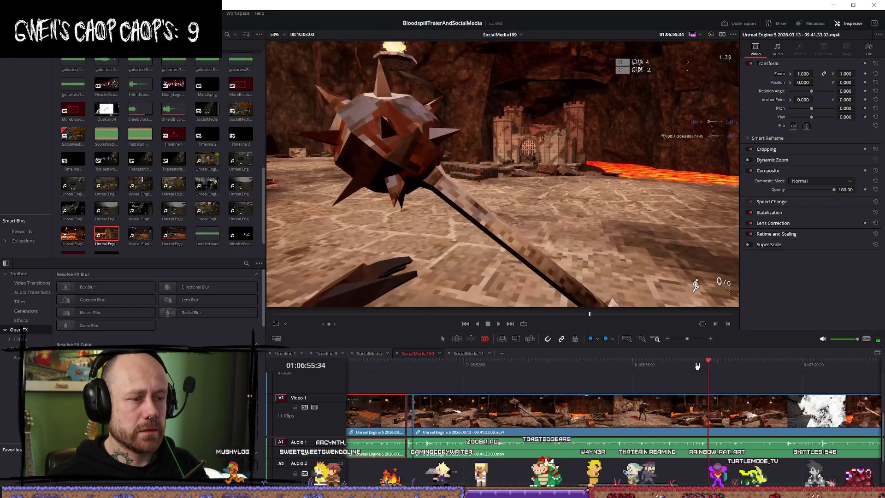
left_click(699, 365)
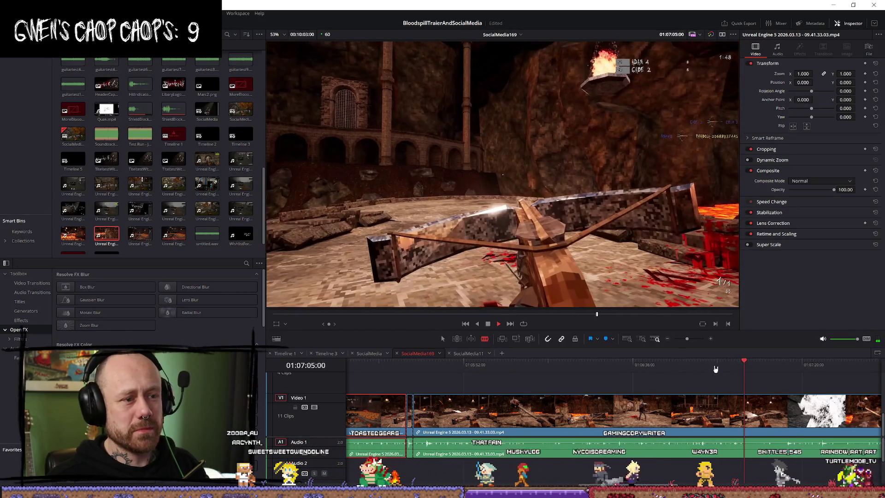
left_click(729, 367)
Cut the V1 gameplay clip at 01:07:01:29 and again near 01:07:08
left_click(731, 367)
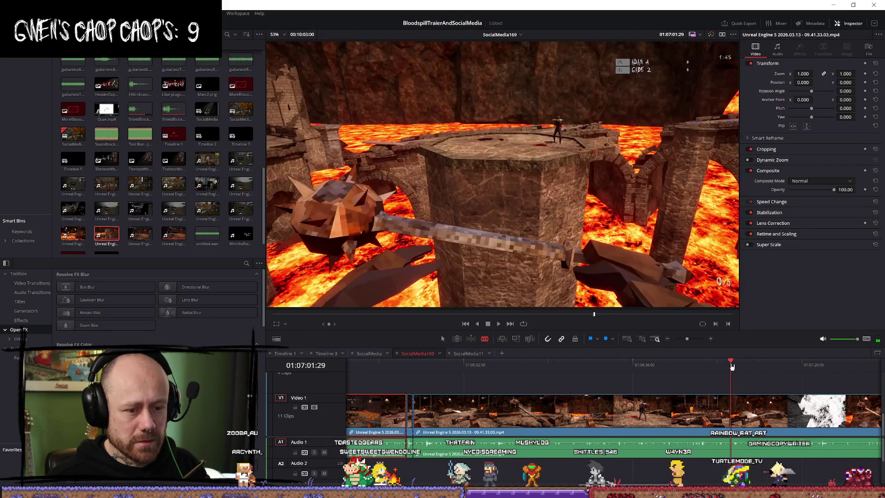
key("ctrl+b")
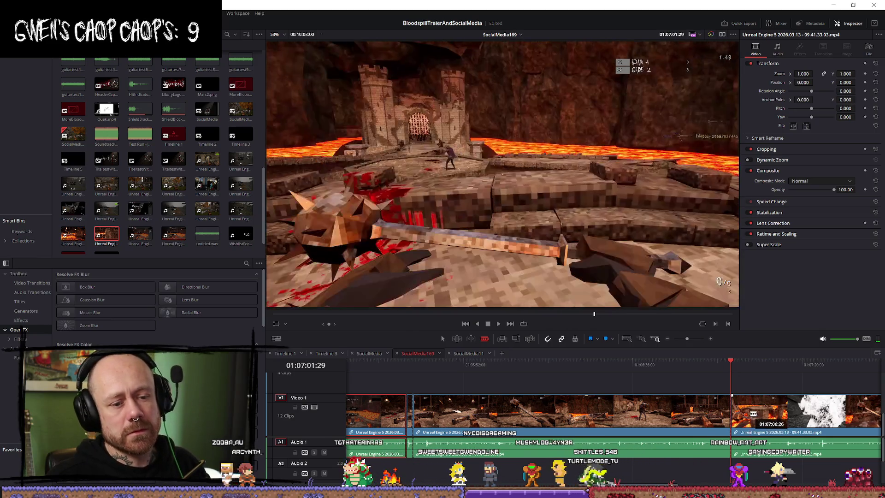
left_click(751, 413)
Play back the timeline to check the two new cuts in the gameplay footage
key("space")
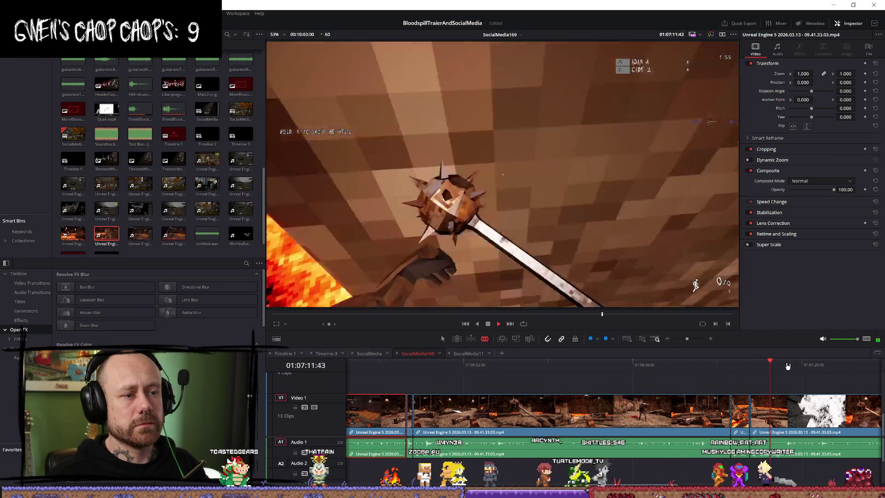
scroll(795, 374, "down", 2)
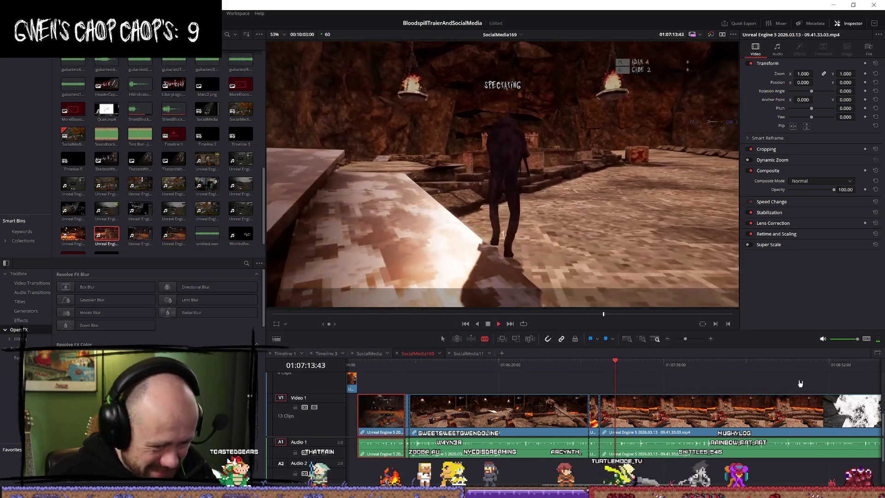
scroll(783, 385, "up", 2)
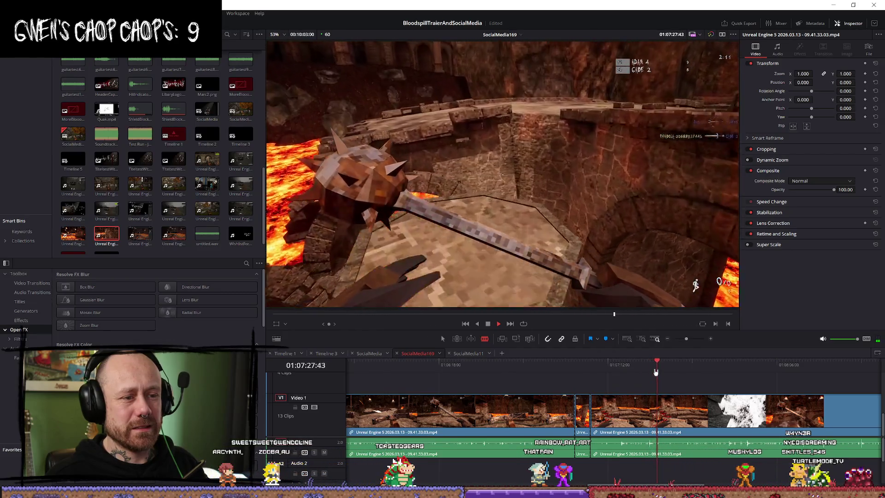
key("space")
Split the lava-bridge gameplay at 01:07:24:13 and again just after it
left_click_drag(655, 371, 645, 364)
key("space")
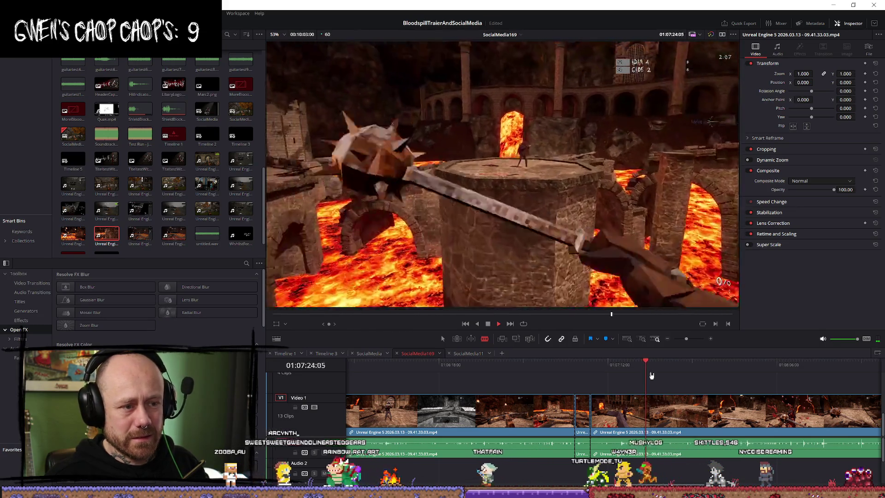
key("space")
key("ctrl+b")
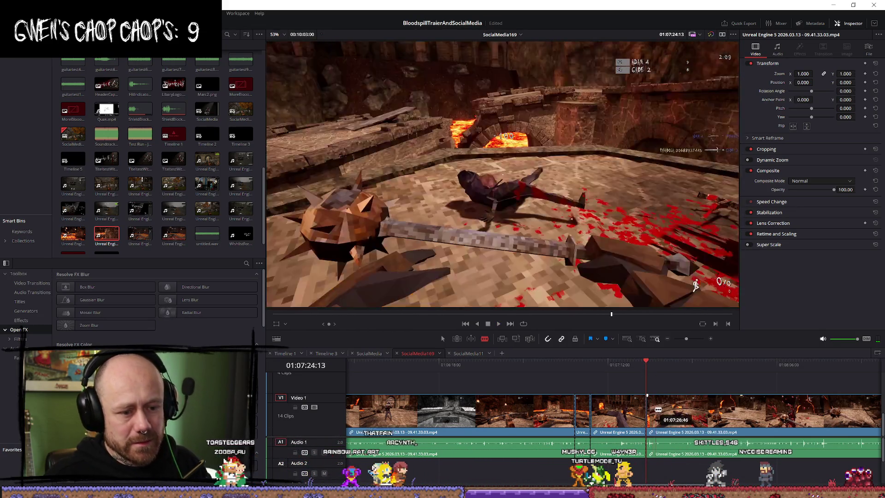
left_click(662, 410)
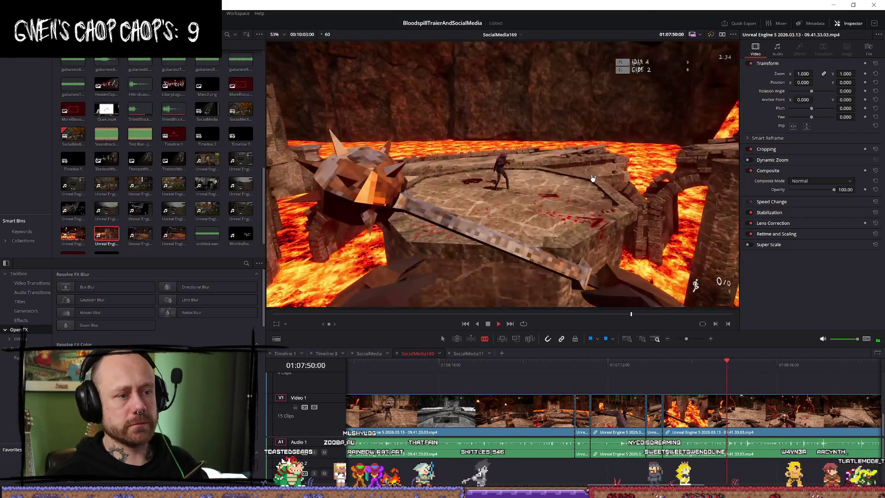
left_click(712, 323)
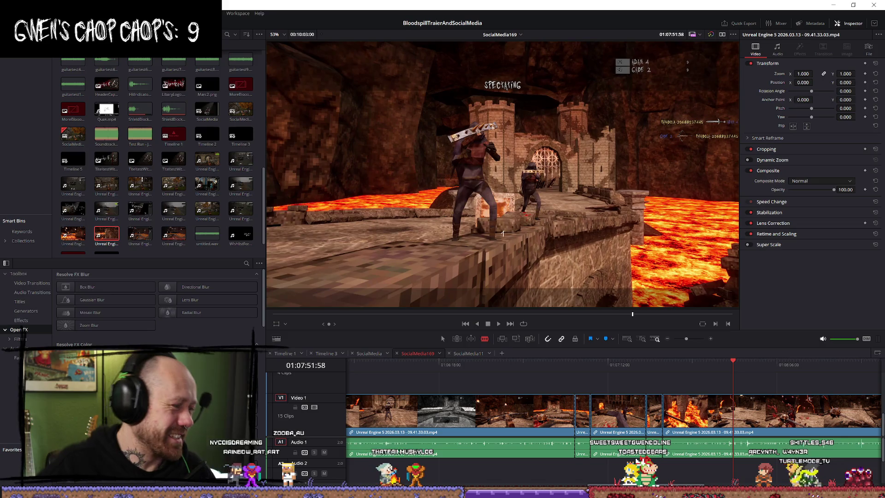
key("q")
left_click(728, 373)
key("space")
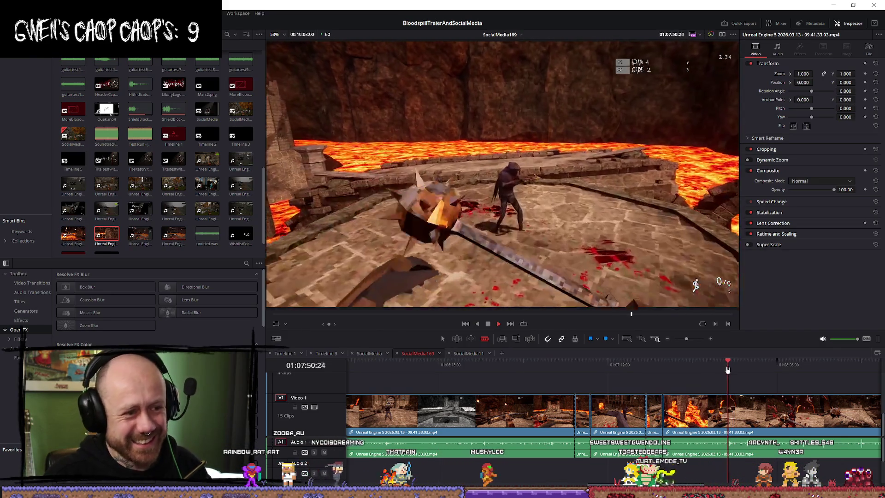
left_click(721, 364)
key("space")
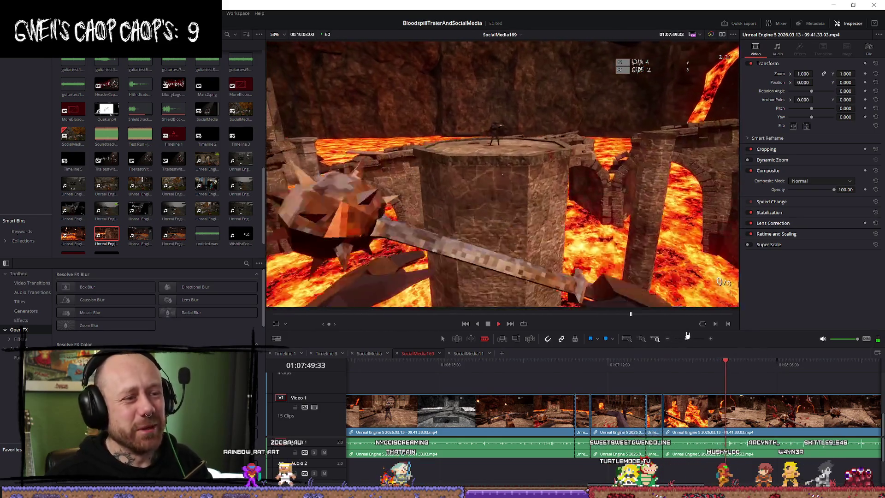
key("space")
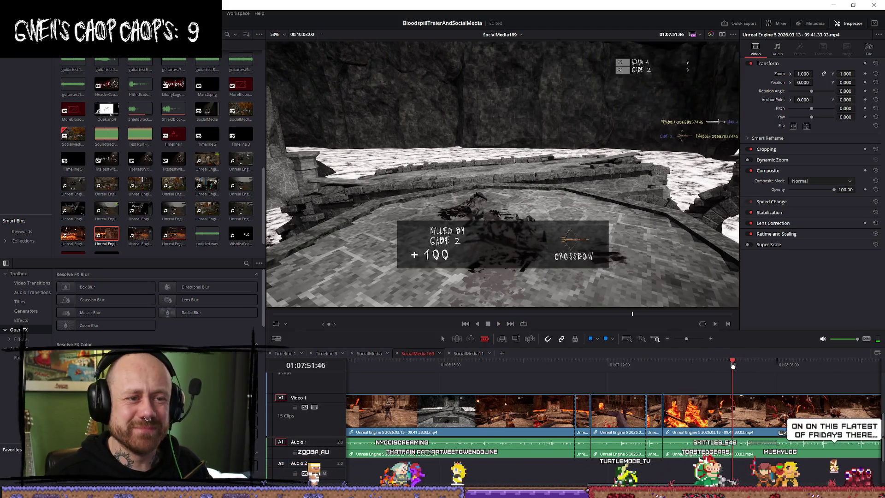
key("space")
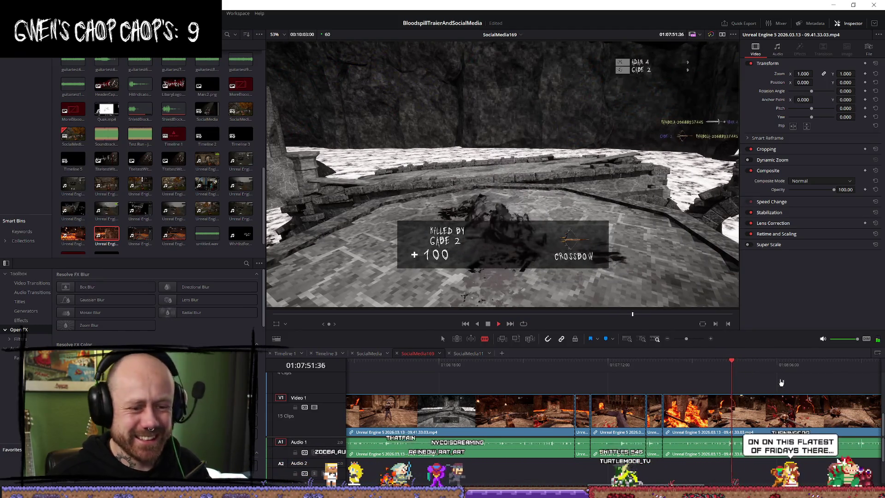
key("space")
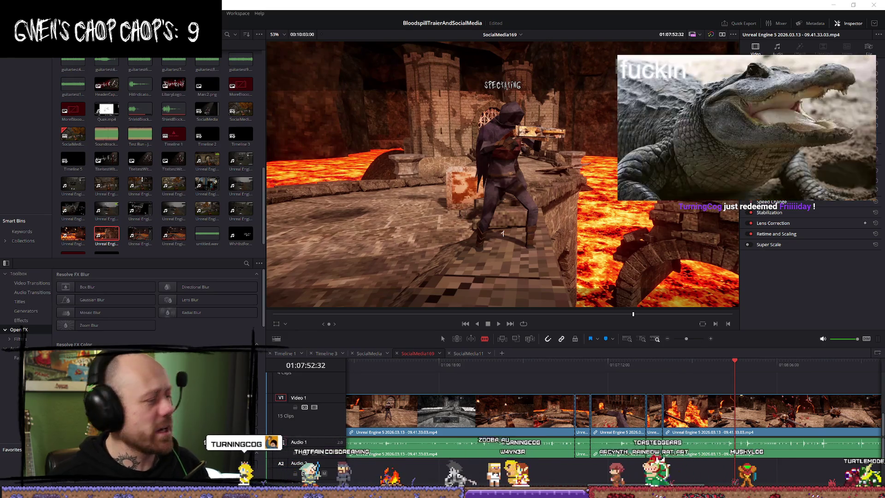
left_click(729, 364)
key("space")
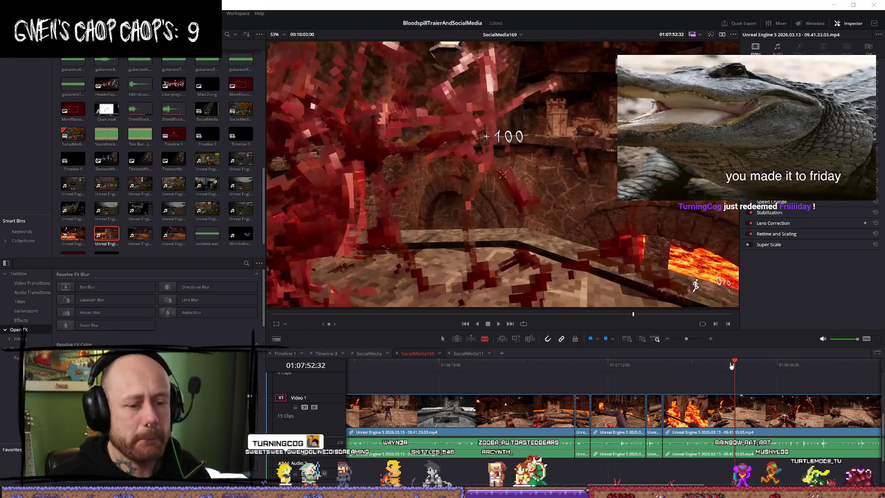
left_click(723, 364)
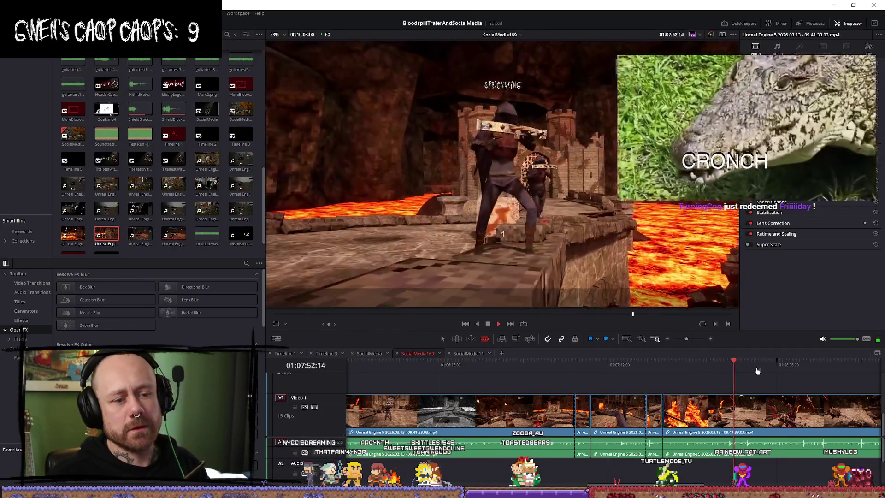
scroll(781, 367, "down", 1)
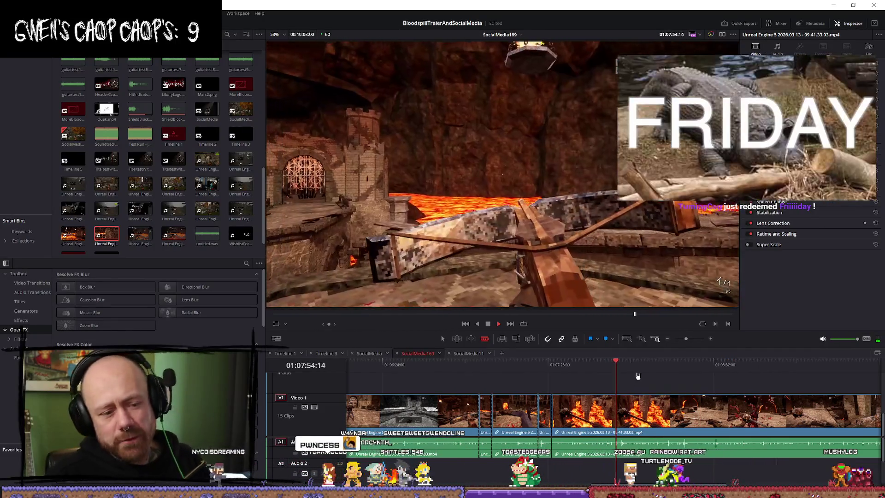
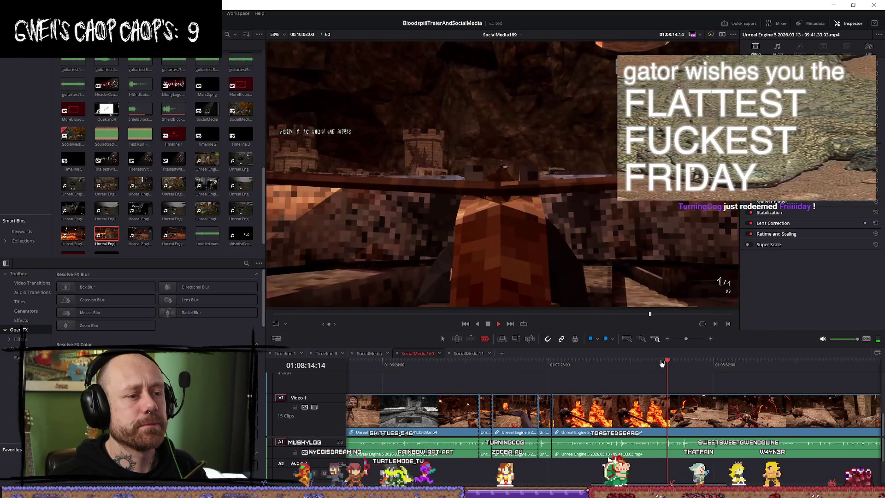
Rewatch from about 01:08:10 and split the V1 gameplay clip at the chosen frame
key("space")
left_click(658, 362)
key("space")
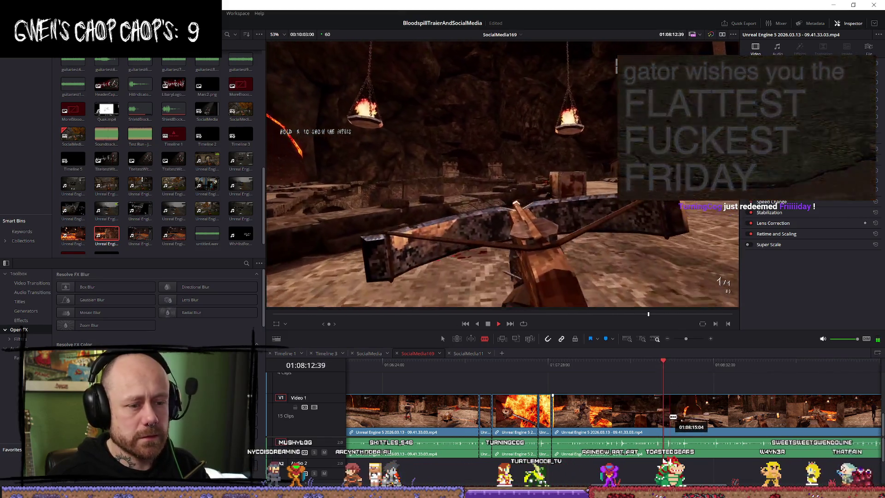
key("space")
key("space")
key("ctrl+b")
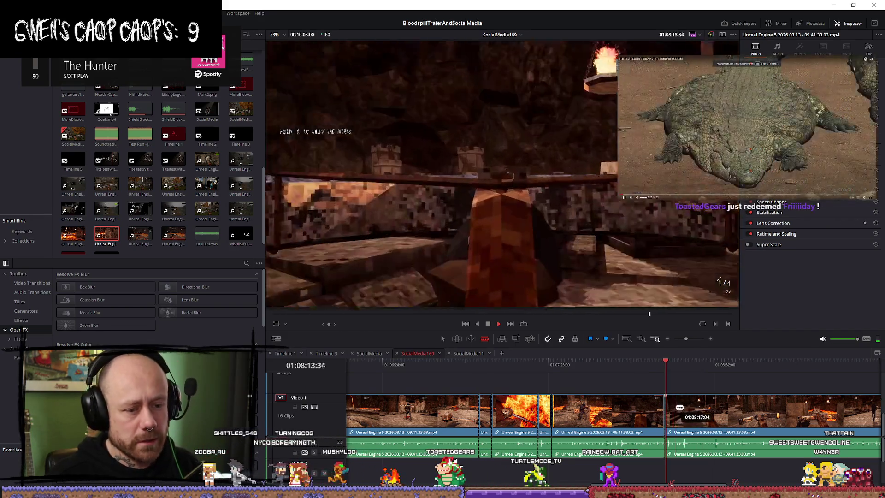
Add another split at 01:08:16:59, then scrub back to 01:08:20 and adjust a clip edge
key("space")
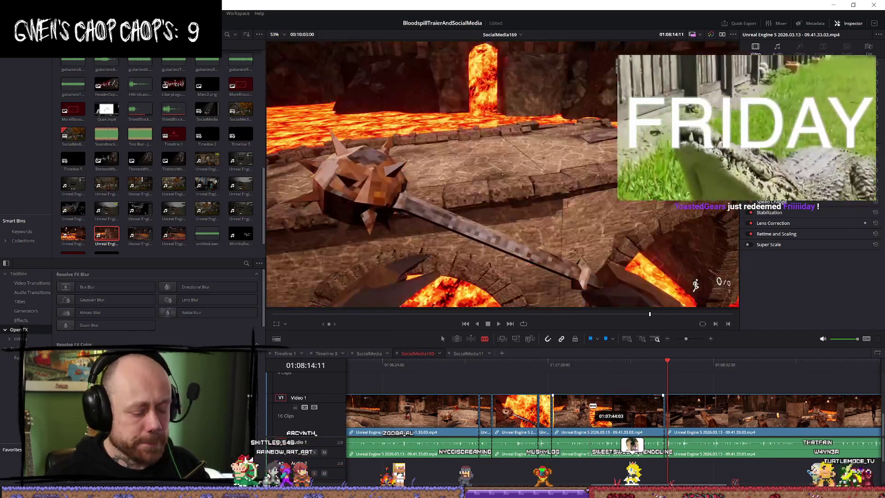
key("space")
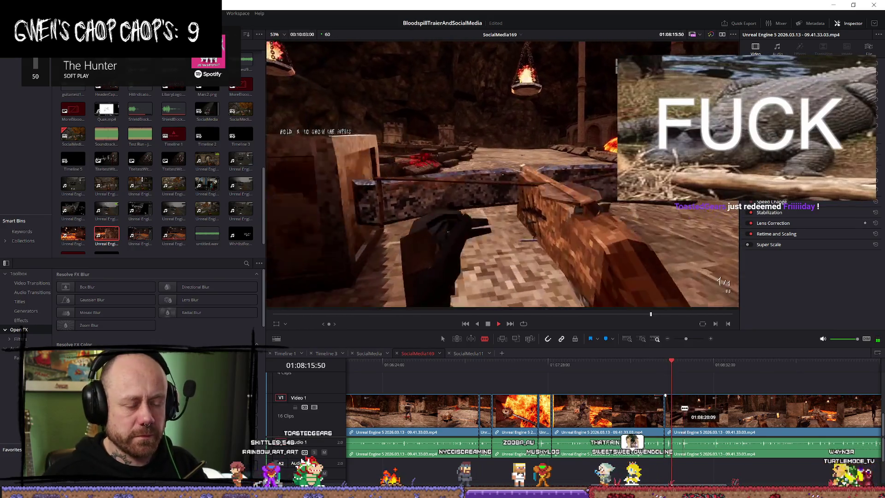
key("space")
key("ctrl+b")
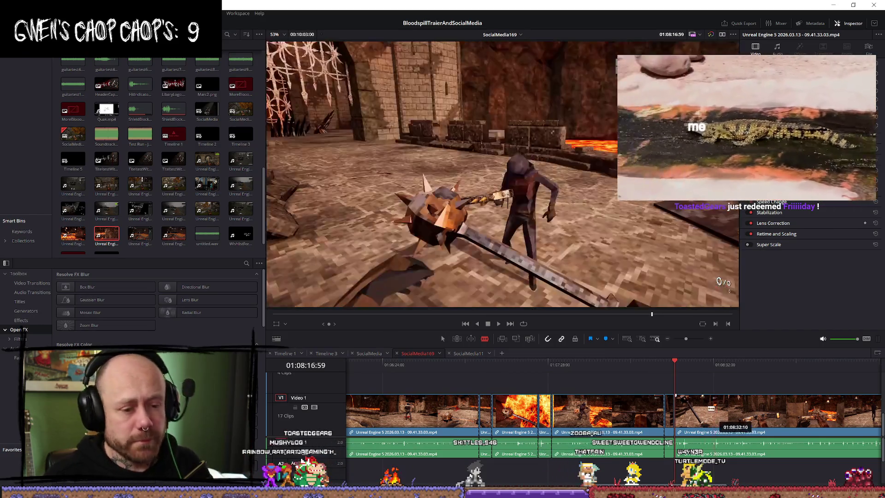
key("space")
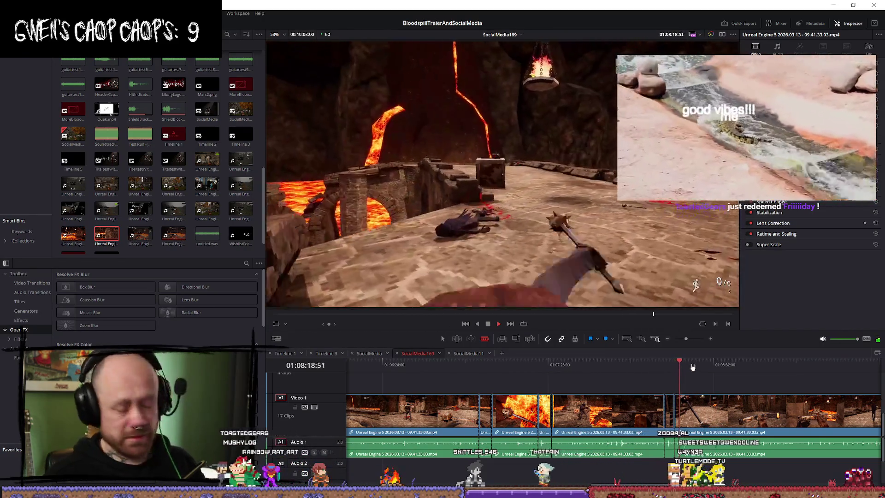
left_click_drag(688, 366, 674, 364)
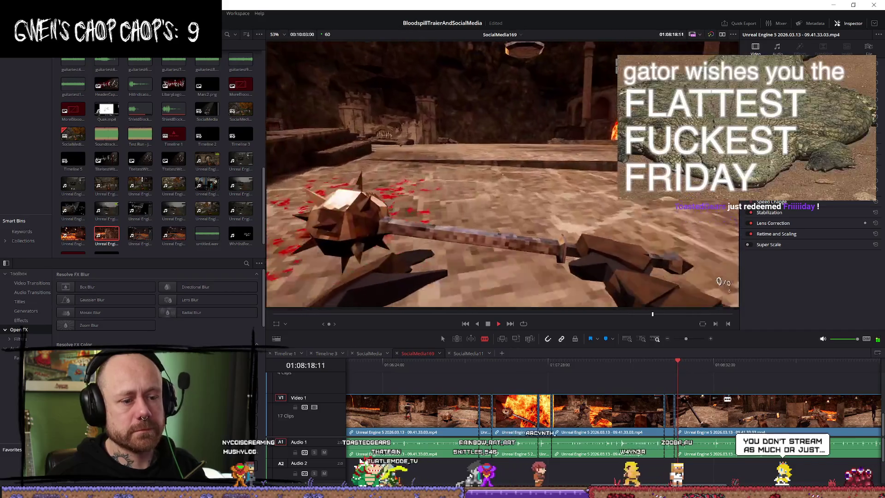
left_click_drag(691, 405, 691, 405)
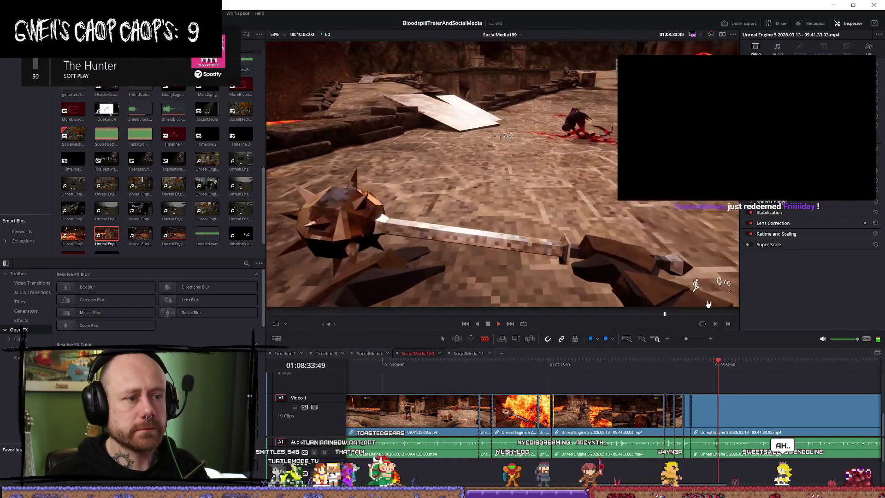
Split the V1 gameplay clip twice around 01:08:33:22
left_click(721, 365)
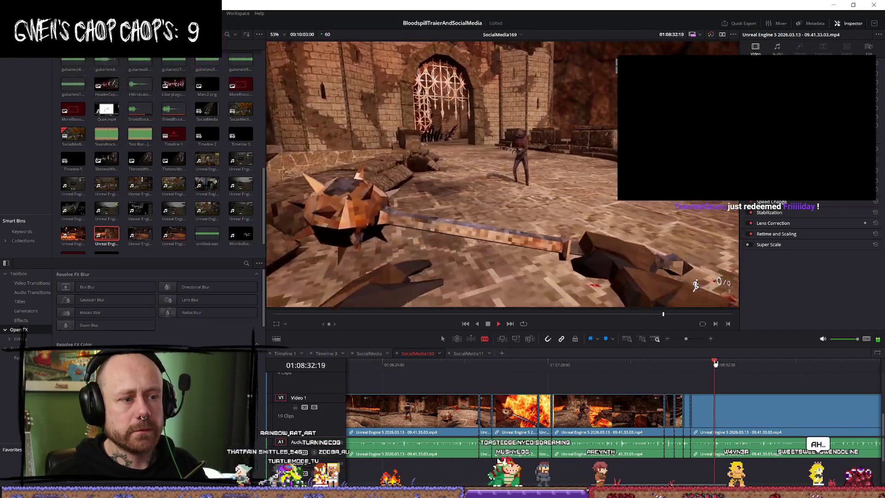
key("space")
key("ctrl+b")
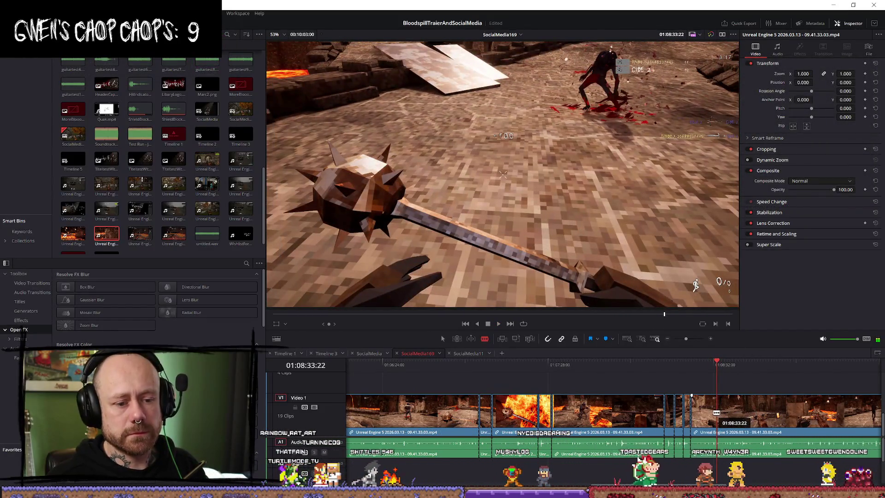
key("ctrl+b")
key("space")
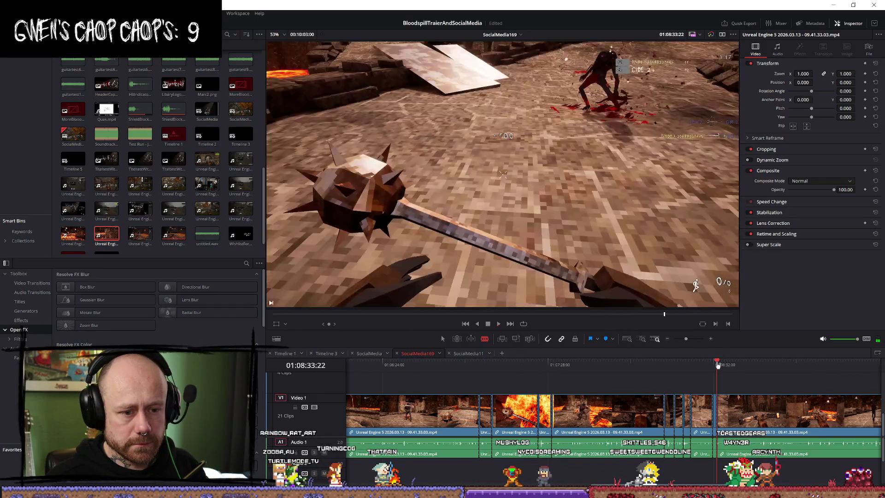
Undo the last two changes and replay the section from 01:08:33 to 01:08:43
key("space")
key("ctrl+z")
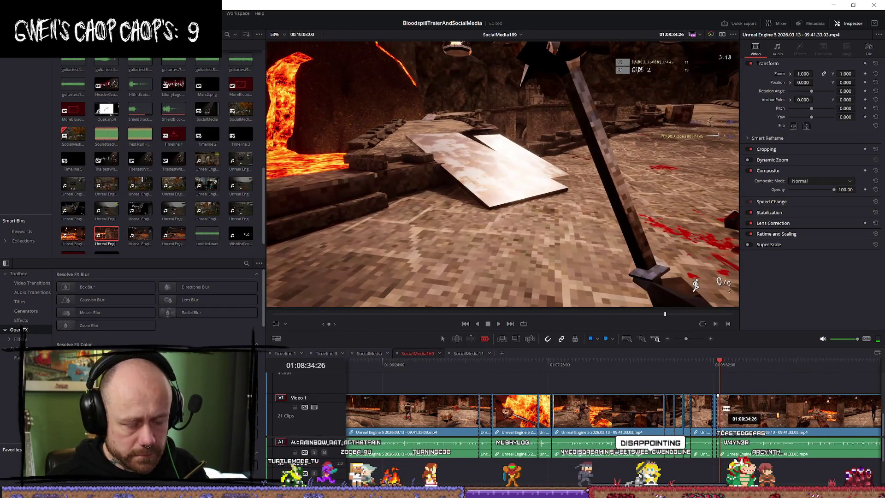
key("ctrl+z")
left_click(716, 365)
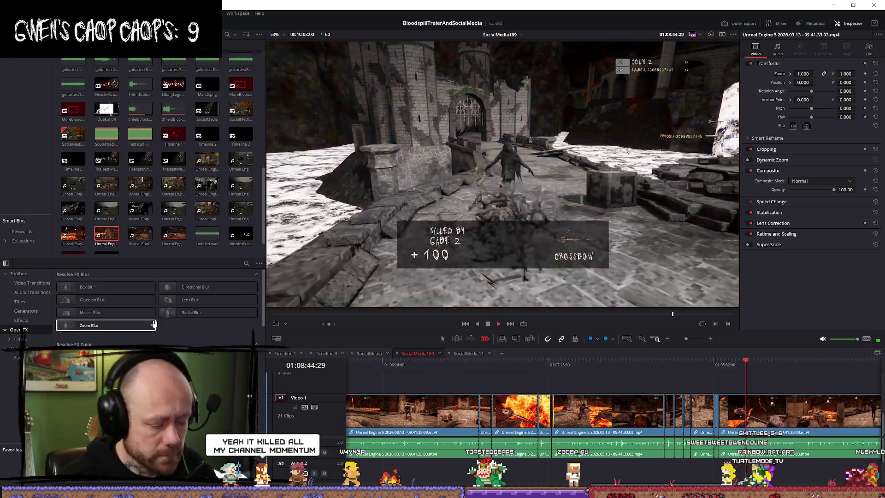
left_click(743, 361)
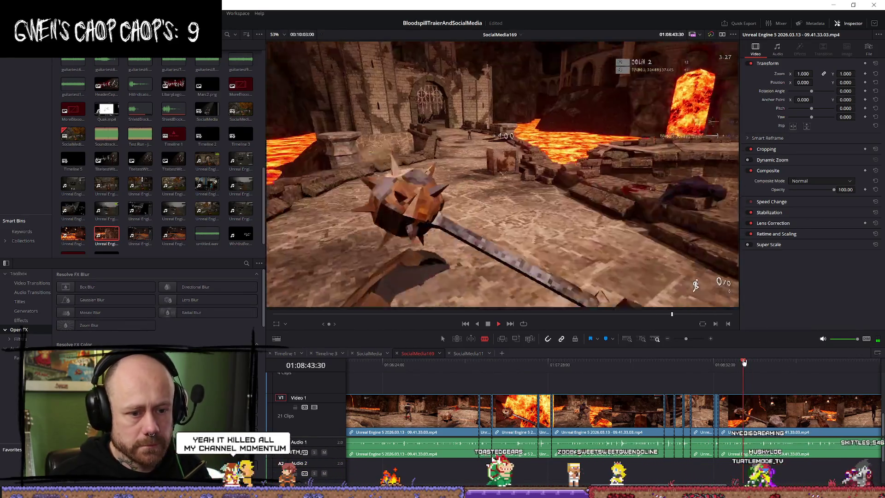
left_click(743, 362)
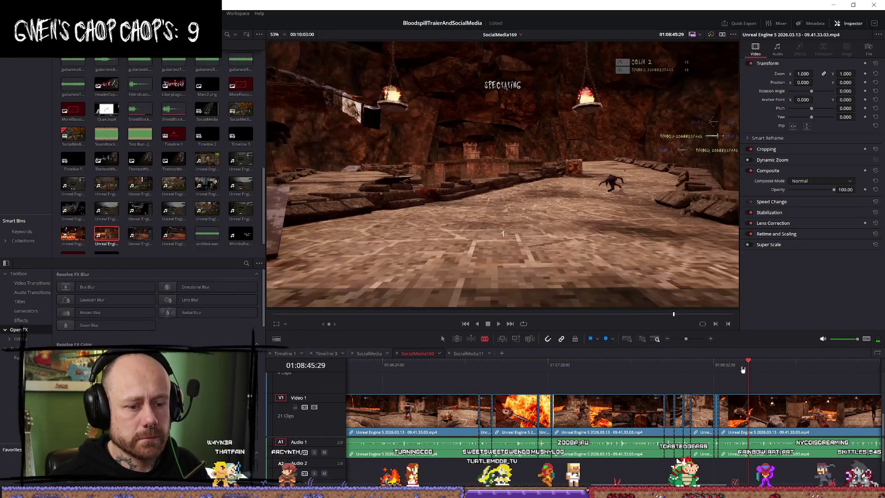
scroll(747, 369, "up", 3)
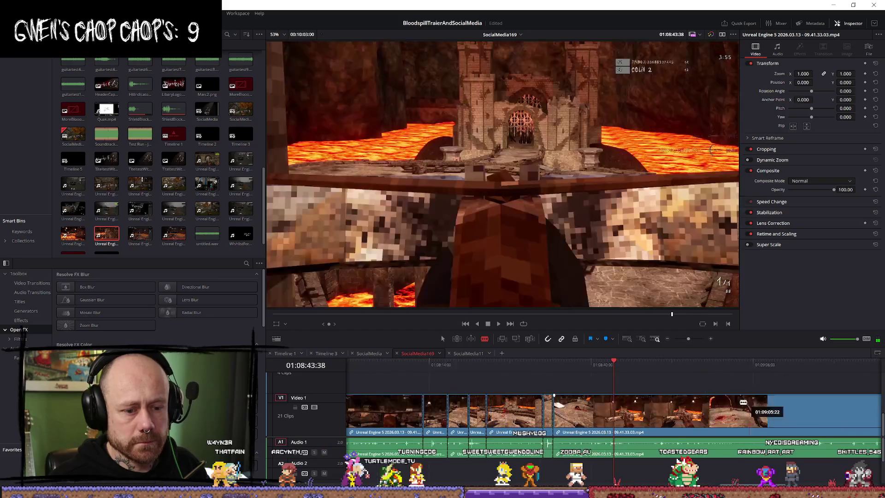
Make two more splits in the V1 gameplay clip, rewatch them, then select in the Media Pool
left_click(615, 411)
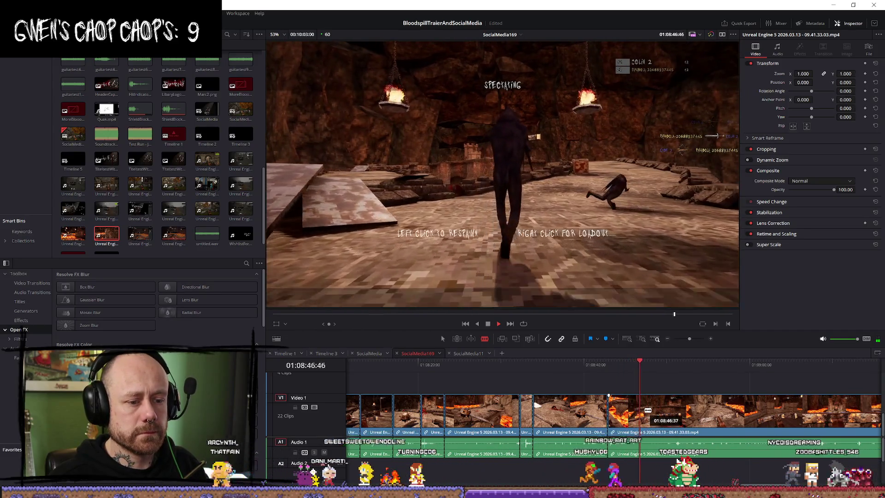
key("ctrl+b")
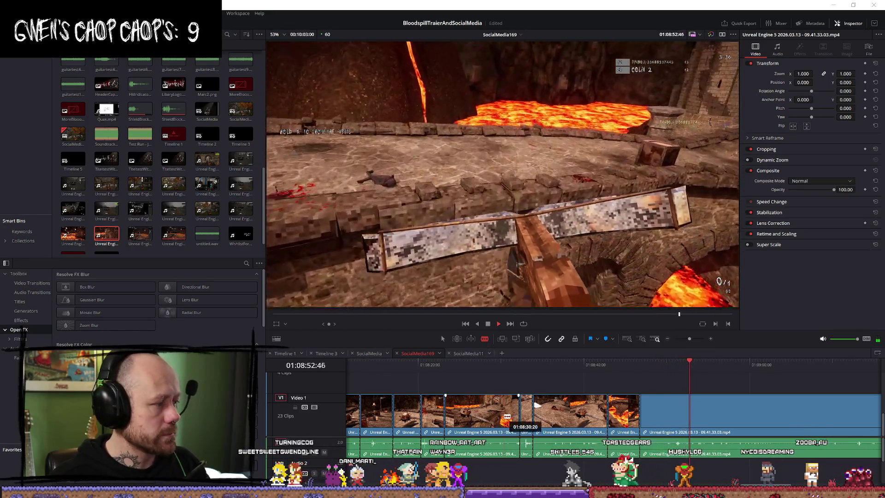
left_click(672, 364)
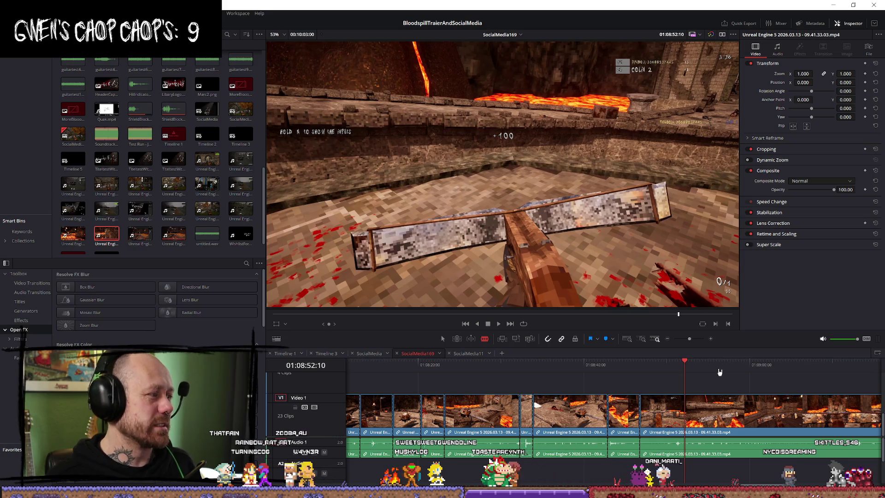
left_click(87, 91)
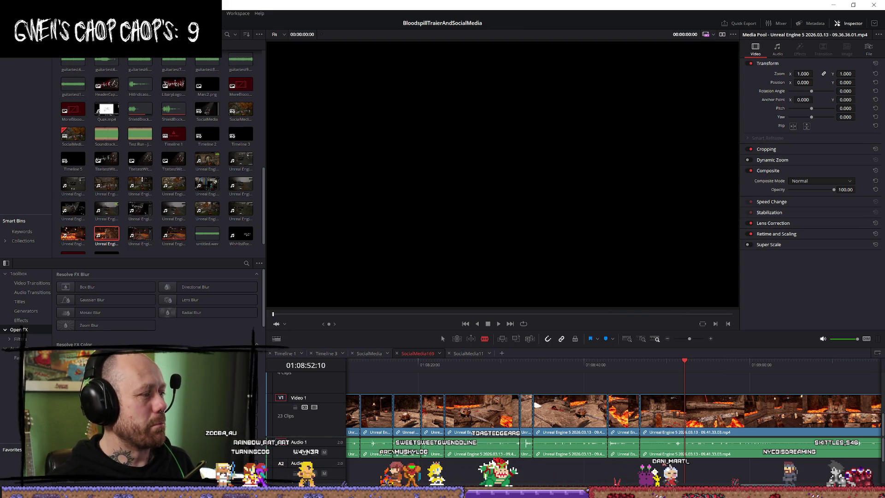
Replay from 01:08:50 and split the V1 clip at 01:09:04:56
left_click(671, 364)
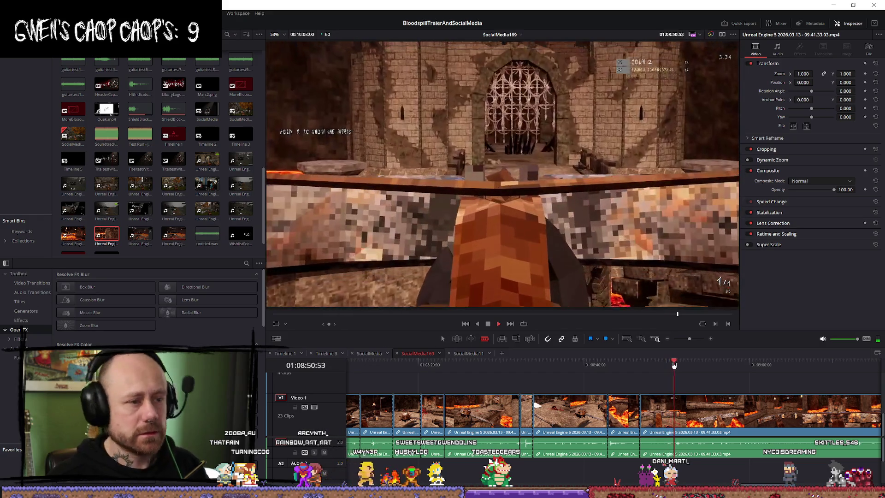
left_click(669, 365)
key("space")
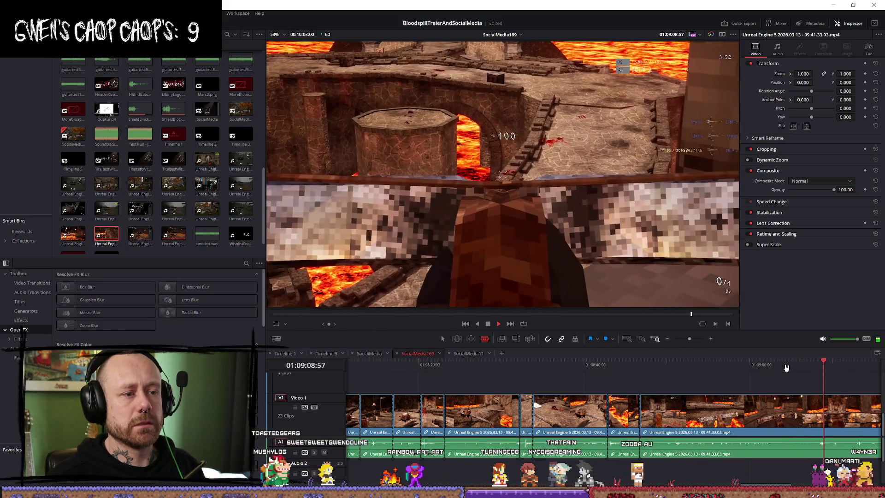
left_click(786, 367)
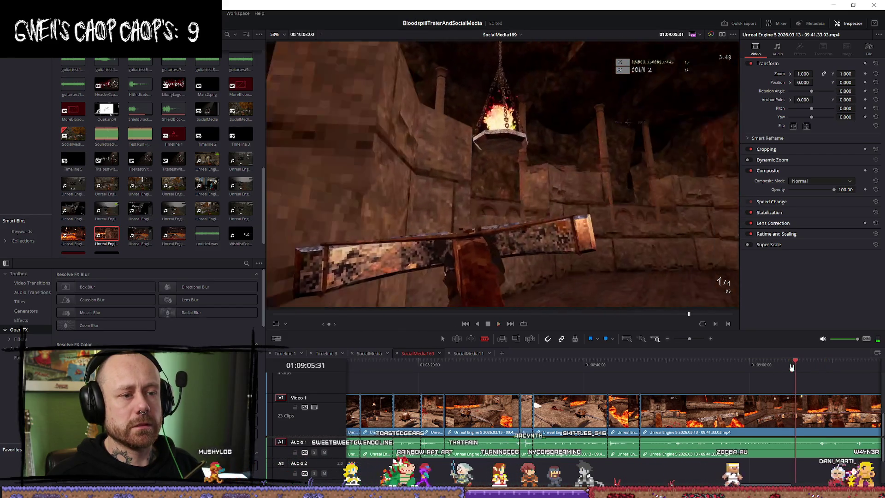
left_click(785, 367)
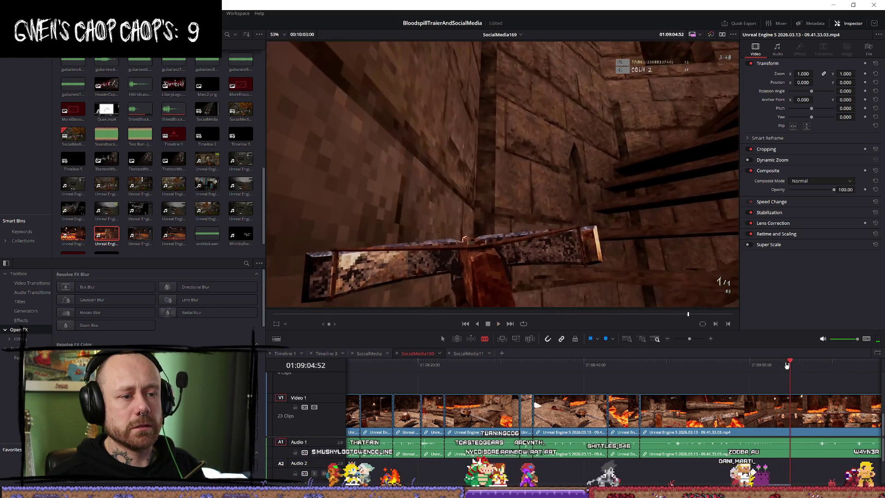
left_click(787, 365)
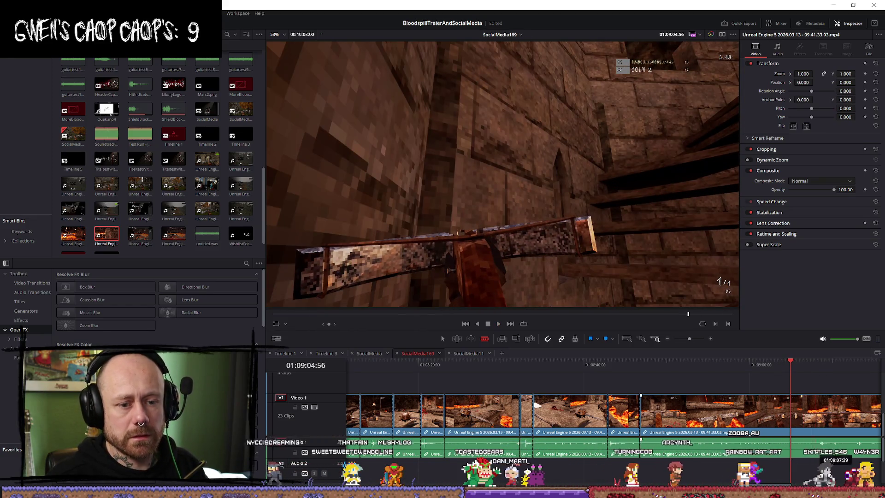
left_click(796, 423)
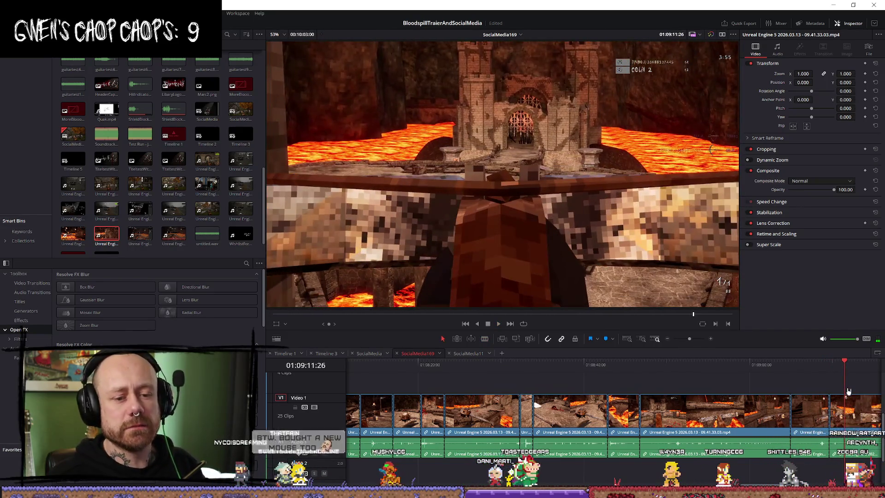
Scrub forward past the crossbow shot to the deathmatch scoreboard around 01:10:01
scroll(848, 391, "up", 2)
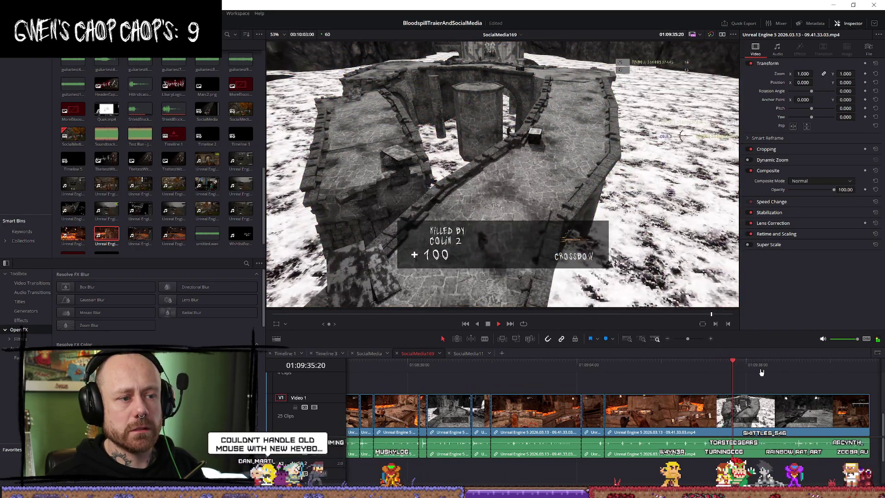
left_click_drag(814, 371, 852, 371)
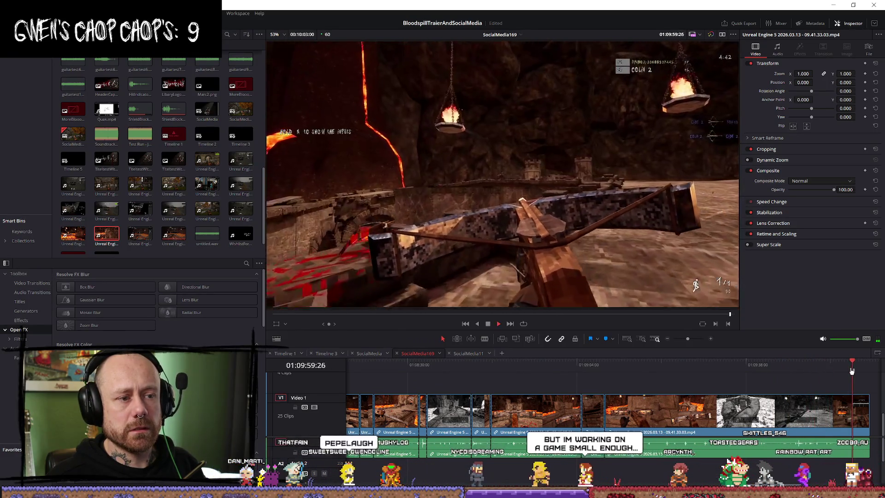
key("space")
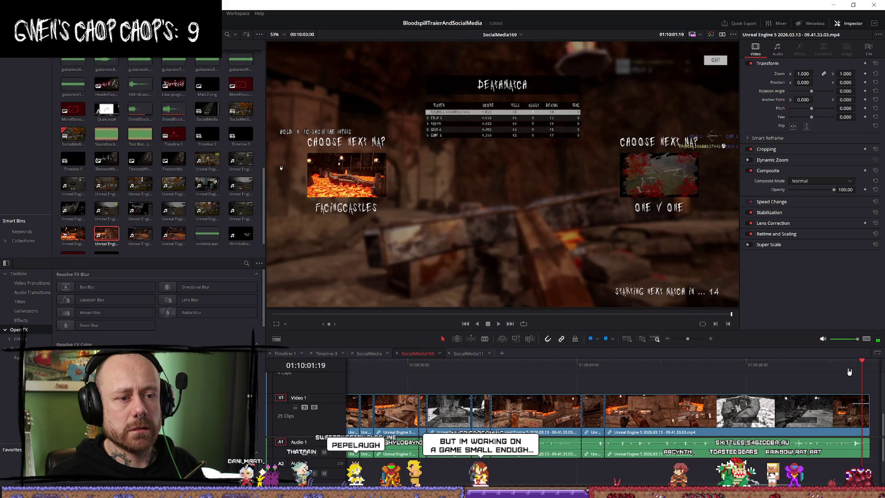
scroll(636, 392, "down", 2)
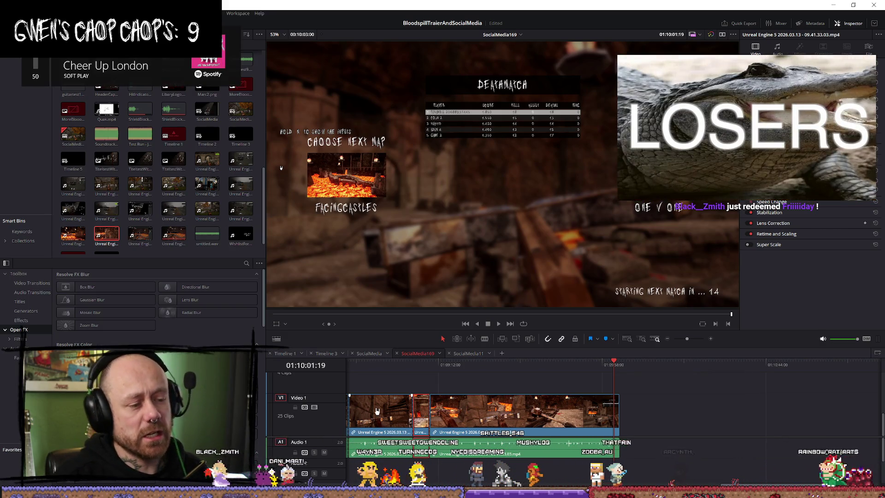
Fit the sequence in view and lift two short clips from V1 onto V2
left_click(420, 392)
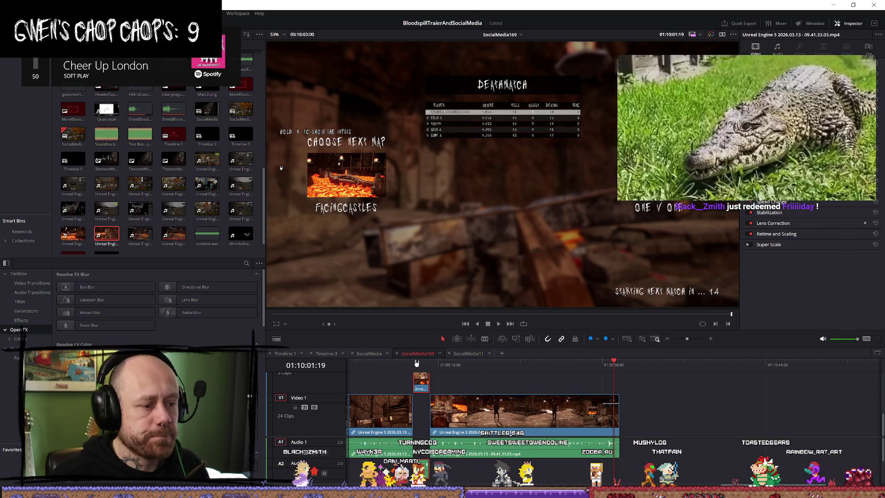
key("ctrl+minus")
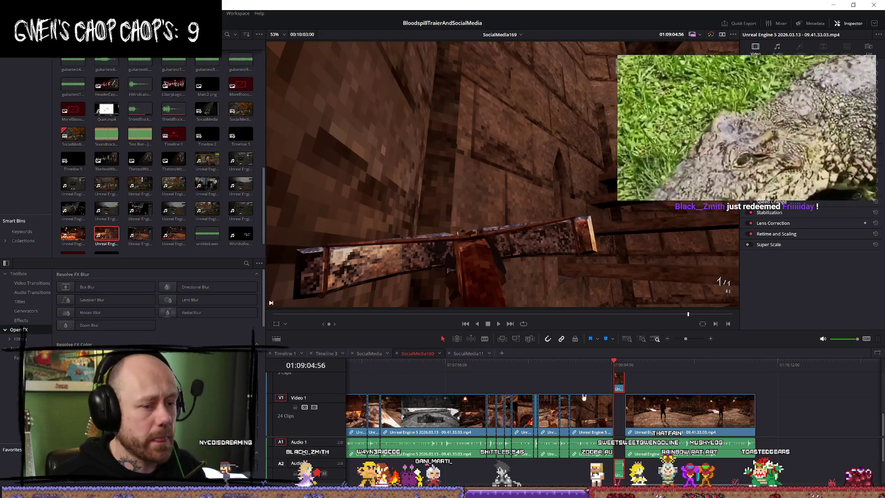
key("alt+Up")
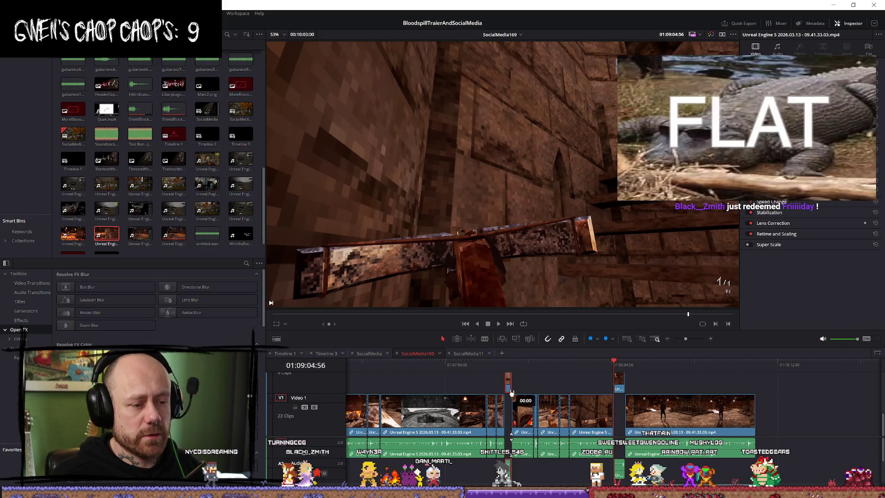
left_click_drag(499, 414, 491, 392)
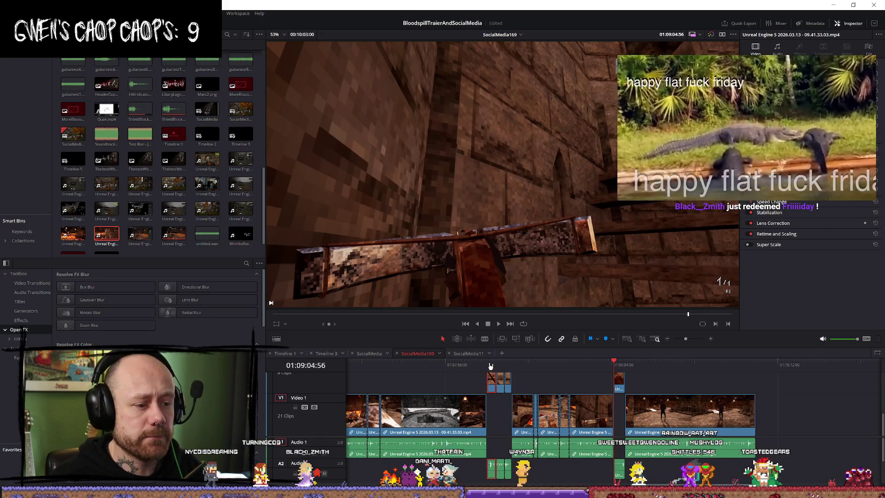
Review the lifted clips from 01:08:14, then drag one V2 clip later on the timeline
left_click(490, 365)
key("space")
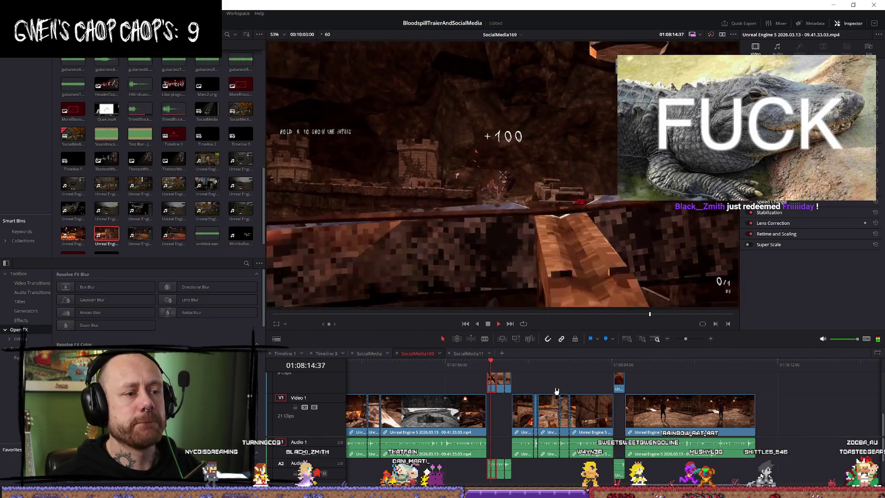
key("space")
scroll(556, 391, "down", 3)
left_click(612, 365)
left_click_drag(611, 367, 616, 366)
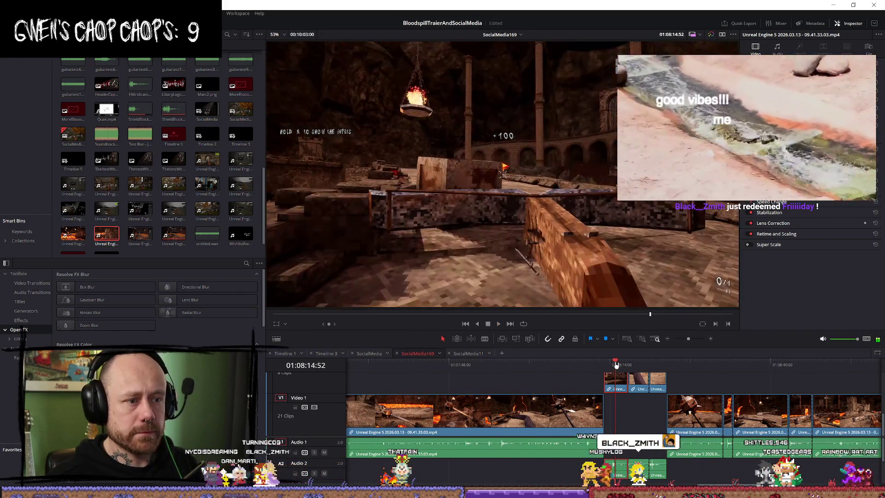
key("space")
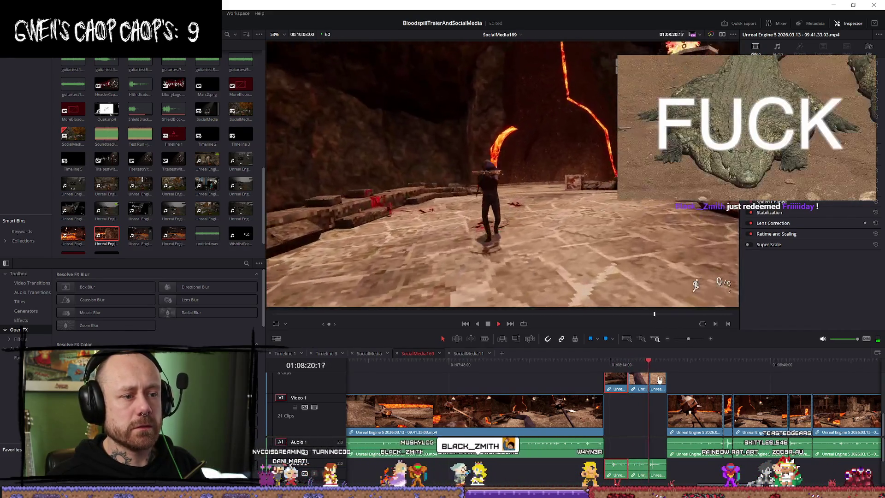
key("space")
scroll(621, 371, "up", 2)
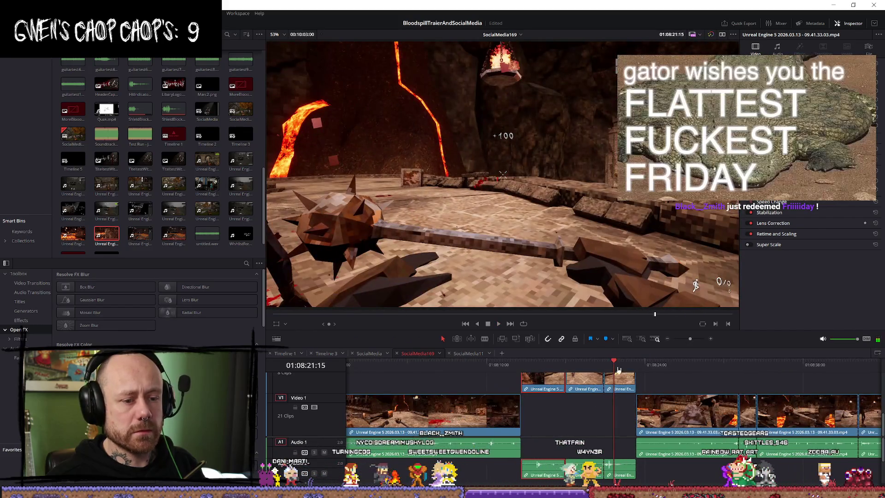
key("space")
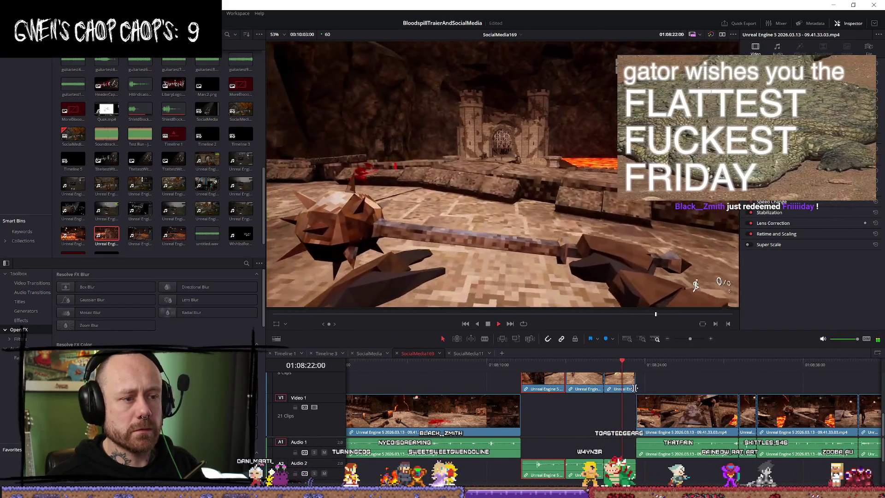
key("space")
scroll(663, 396, "down", 4)
scroll(682, 399, "up", 4)
mouse_move(615, 388)
left_mouse_down()
mouse_move(866, 382)
mouse_move(783, 381)
left_mouse_up()
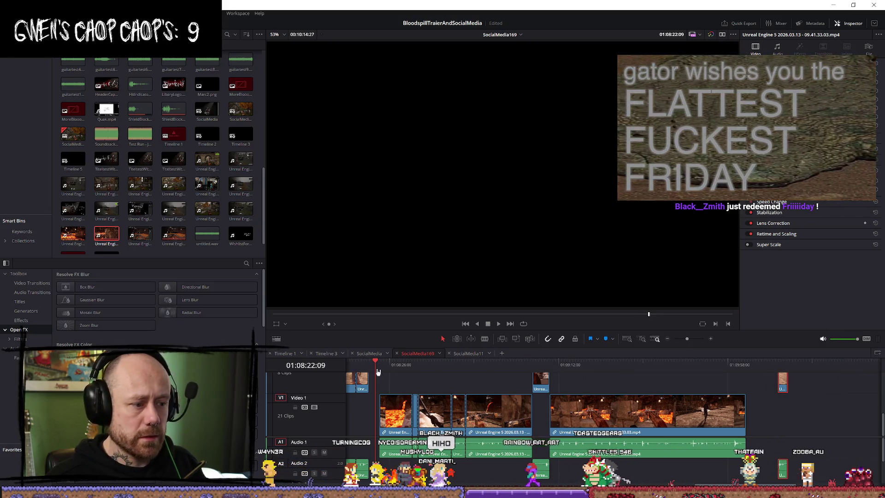
Replay the section and move a small leftover clip past the end of the edit
key("/")
scroll(426, 380, "down", 4)
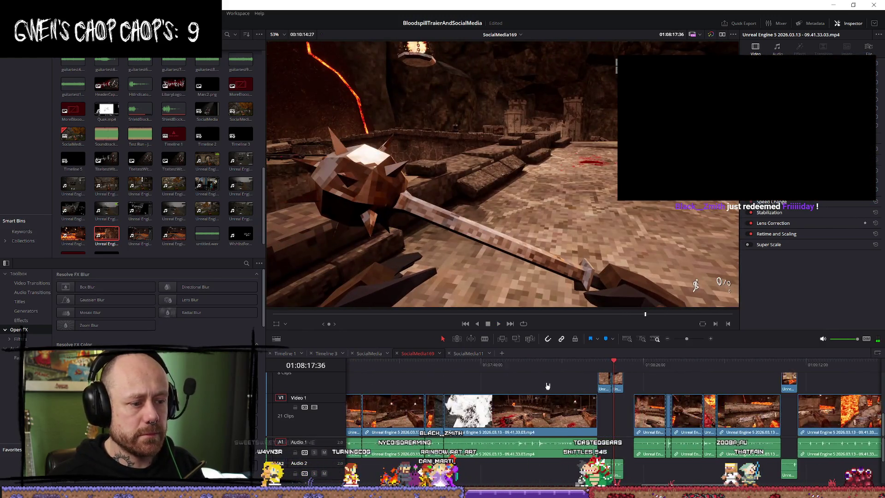
key("space")
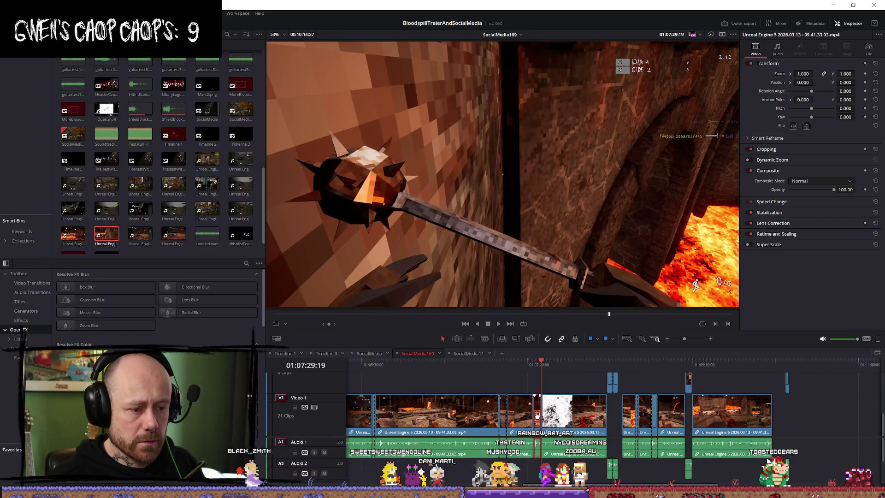
left_click_drag(537, 414, 804, 415)
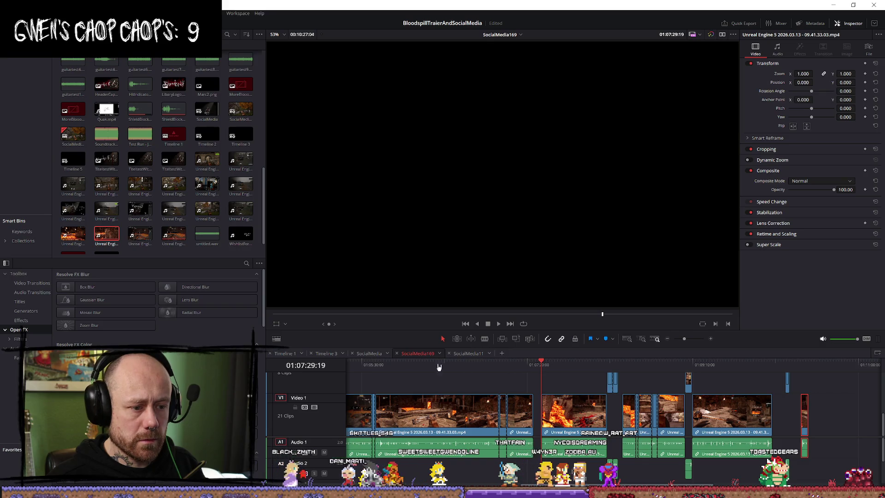
Split the crossbow arena shot near 01:05:43 and push the short clip far past the edit's end
left_click(372, 364)
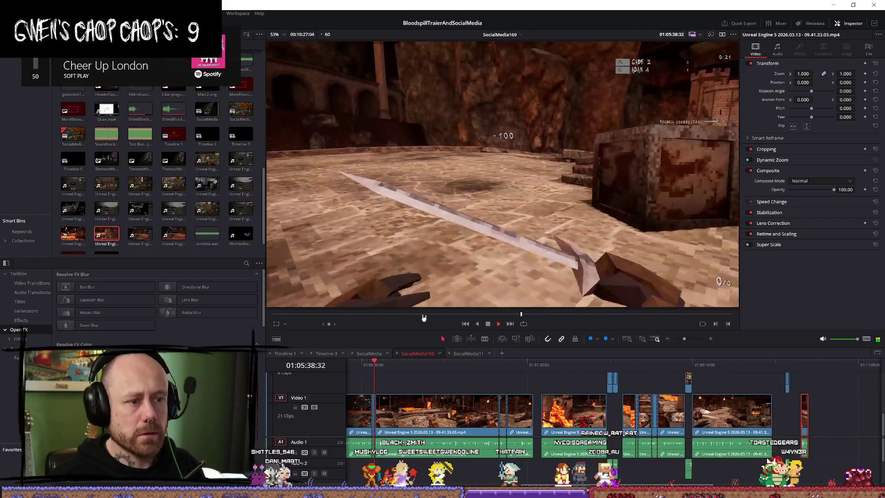
left_click(374, 365)
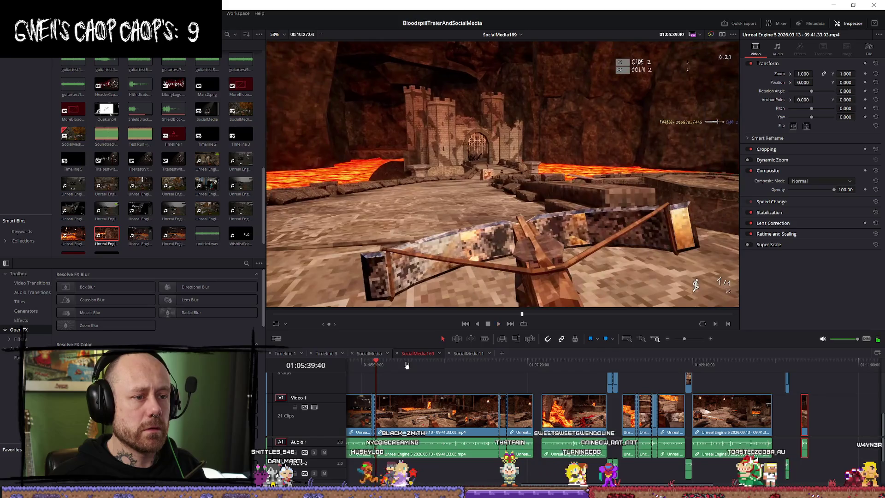
key("space")
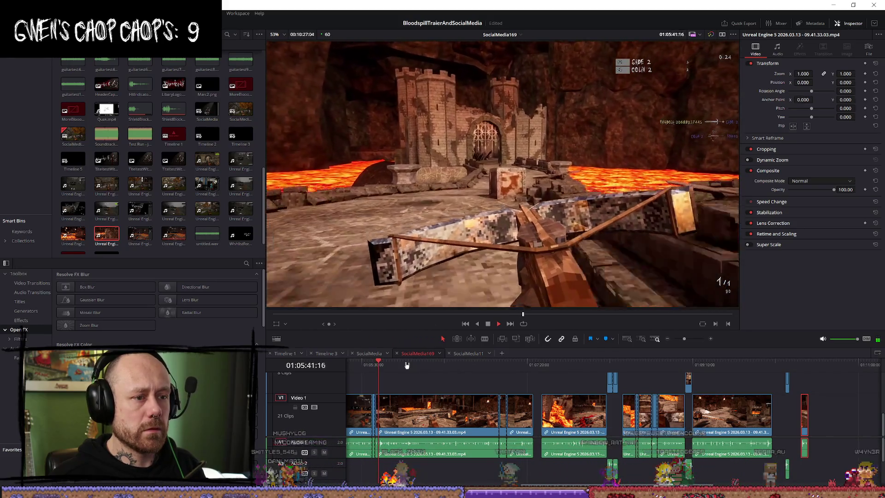
key("space")
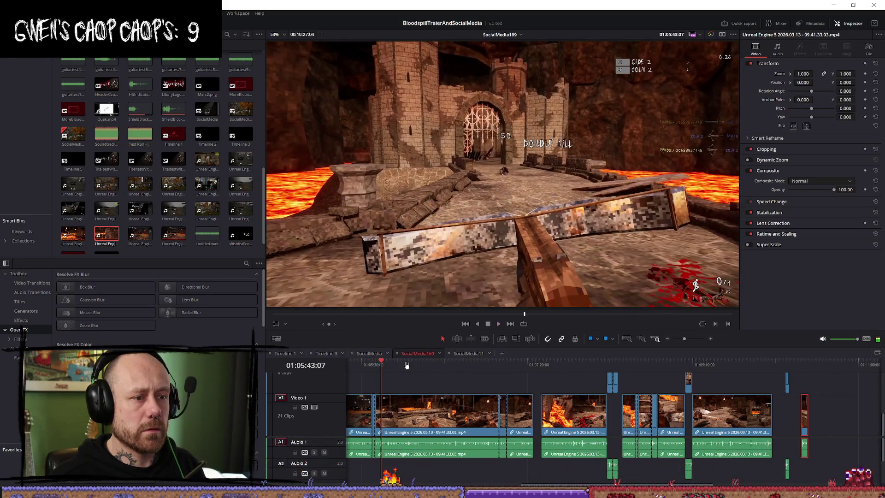
key("b")
key("ctrl+b")
key("a")
left_click_drag(375, 364, 374, 365)
left_click_drag(374, 412, 836, 423)
key("shift+z")
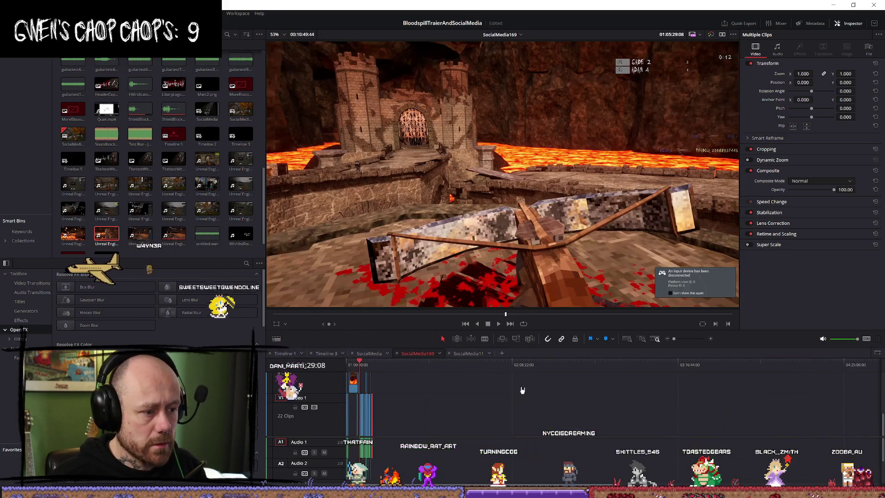
key("shift+z")
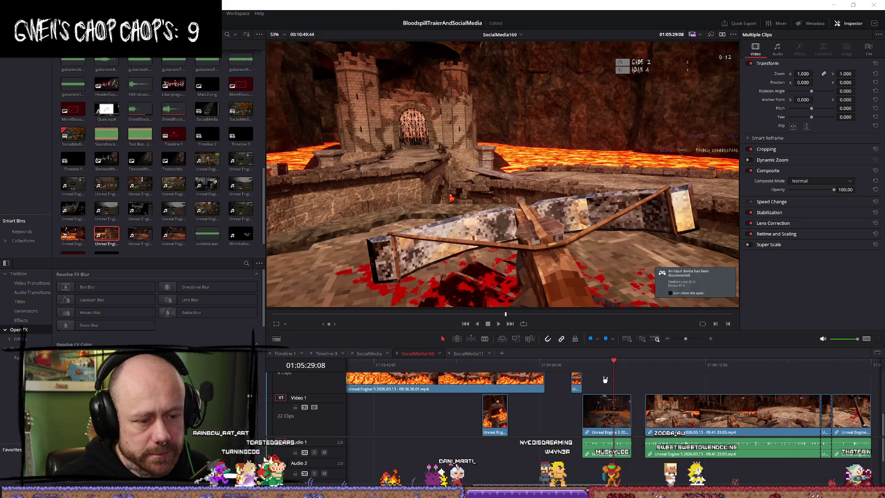
Review the lava overview and the 01:10:11 section, then slide the V2 clip about 20 seconds later
left_click(582, 366)
left_click(574, 366)
key("space")
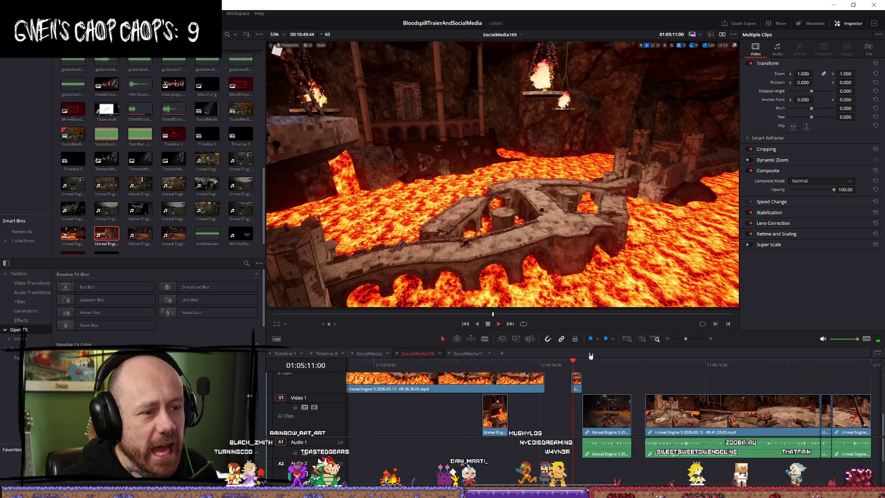
key("space")
scroll(737, 415, "down", 6)
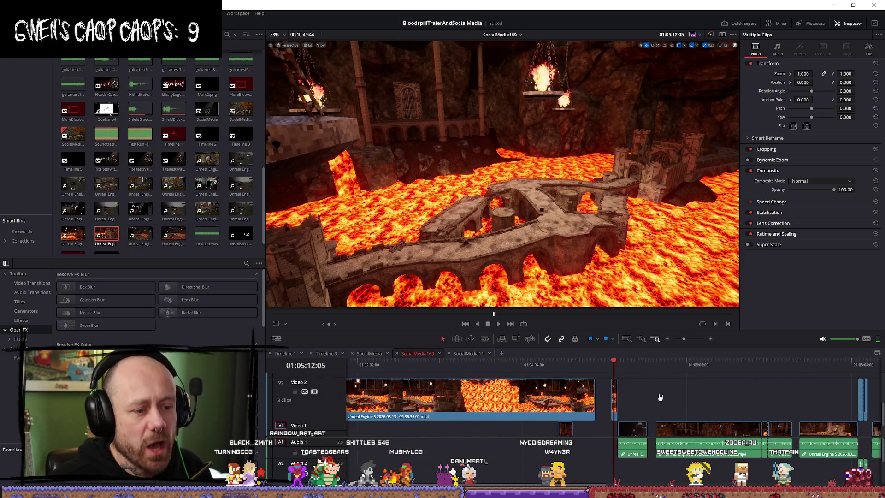
scroll(751, 417, "up", 5)
left_click(768, 370)
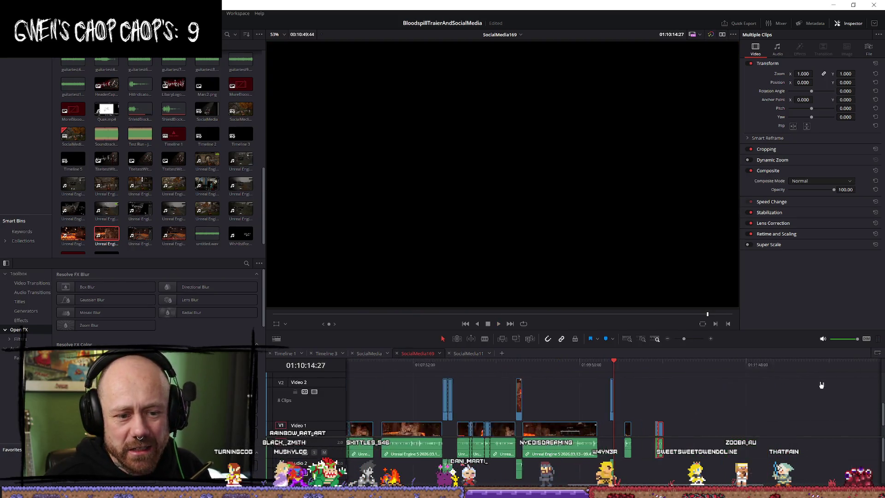
scroll(768, 370, "up", 4)
left_click(601, 367)
left_click_drag(601, 367, 663, 368)
key("space")
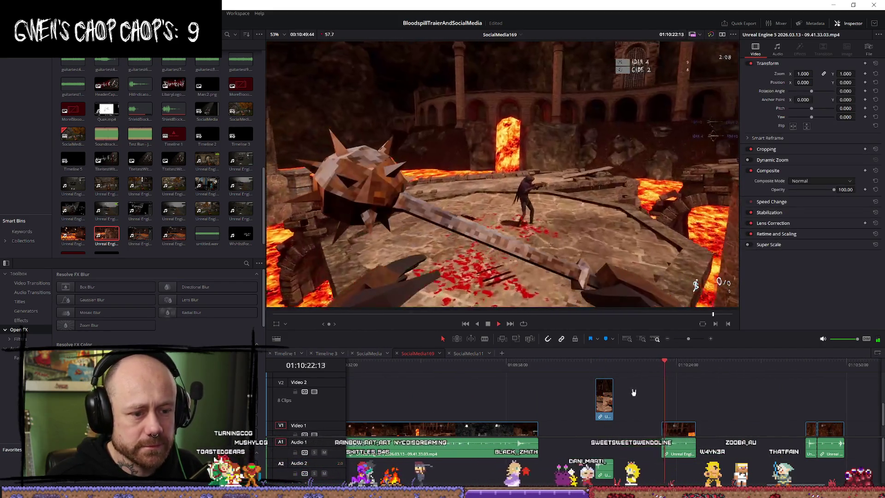
key("space")
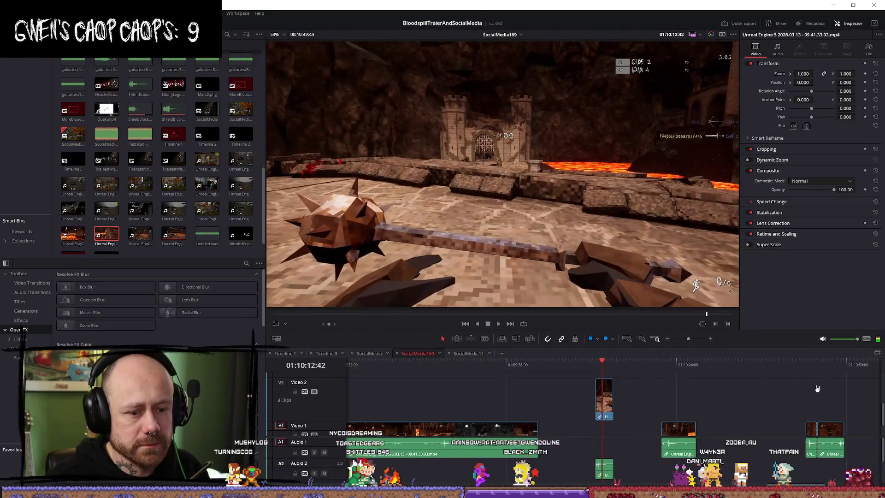
left_click_drag(609, 408, 750, 409)
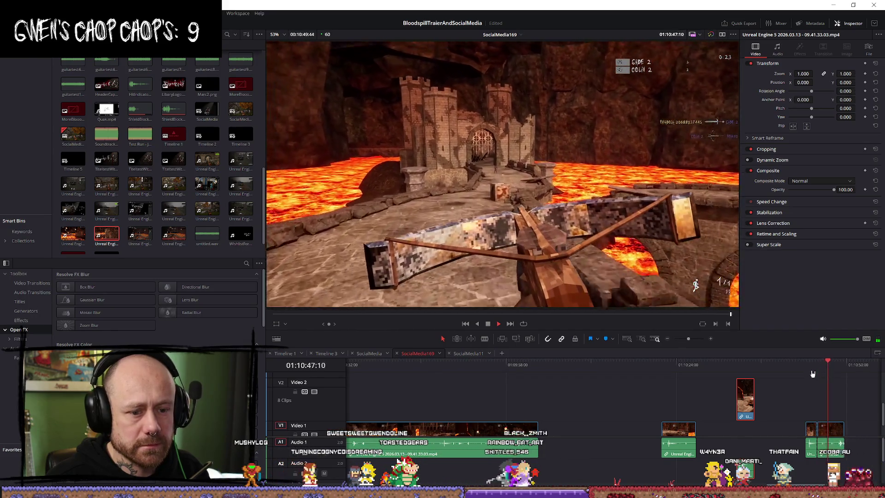
Trim nine frames off the start of the crossbow clip on V1
key("space")
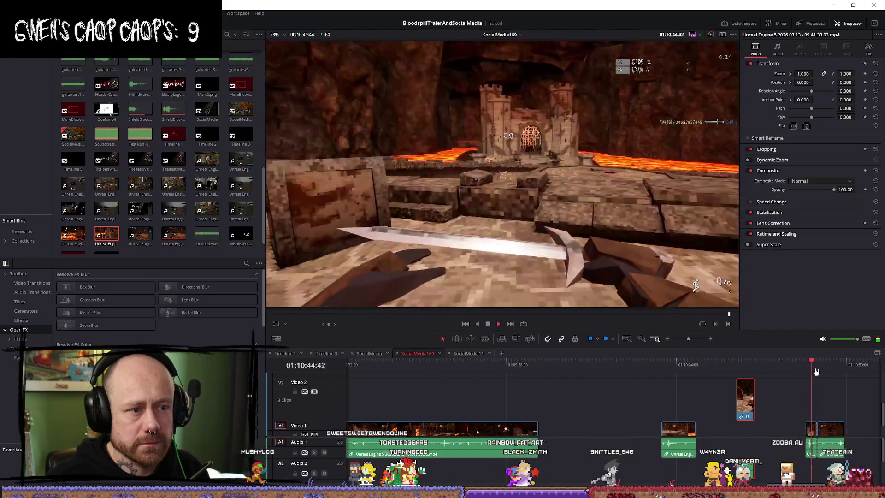
key("space")
scroll(692, 389, "up", 5)
left_click_drag(581, 431, 581, 433)
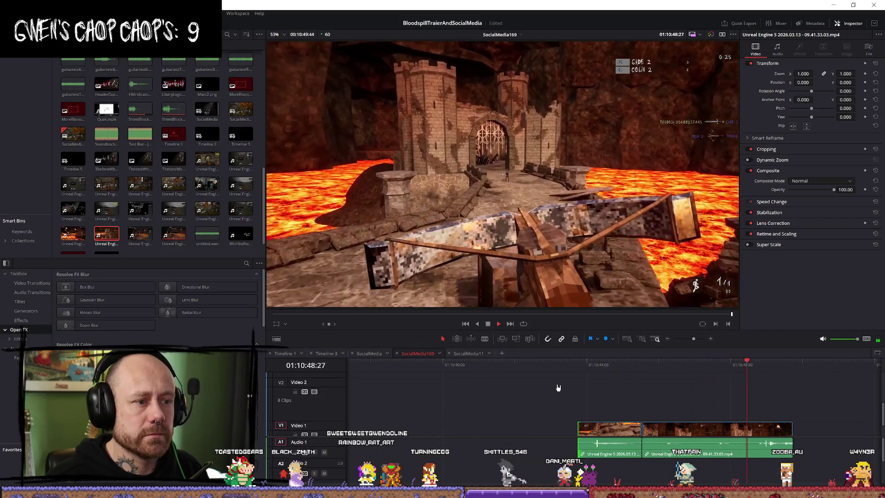
Play back the trimmed section and move the V2 clip about 30 seconds later
scroll(558, 387, "down", 3)
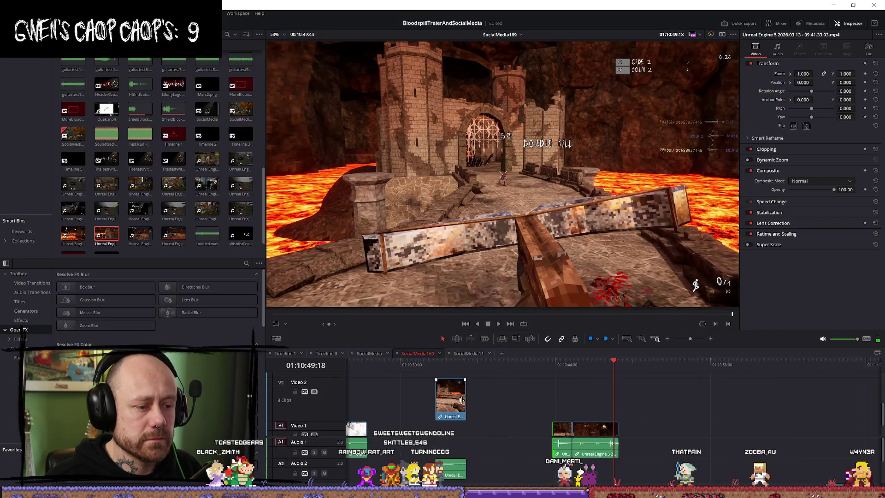
scroll(461, 400, "down", 5)
scroll(639, 422, "down", 3)
key("space")
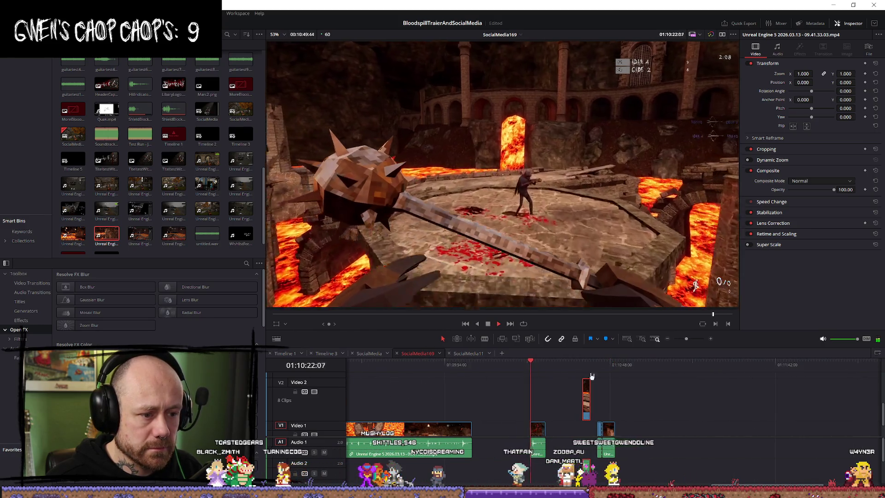
key("space")
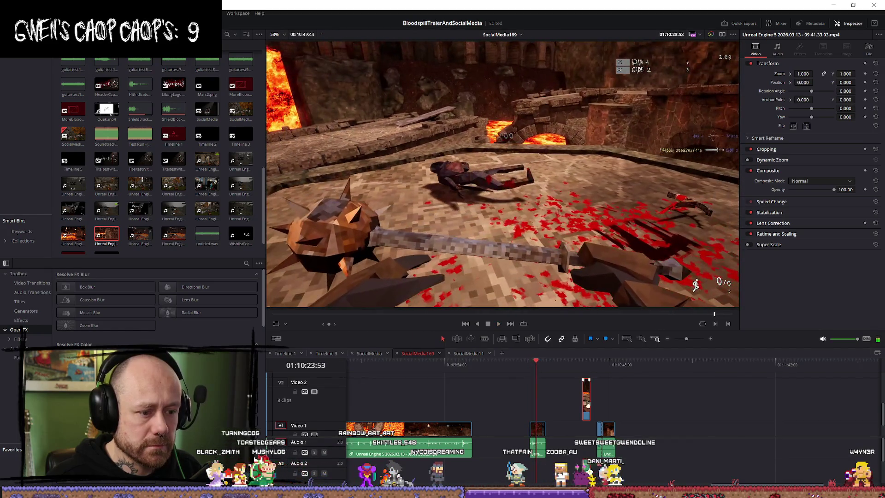
scroll(583, 417, "up", 2)
left_click_drag(620, 435, 791, 431)
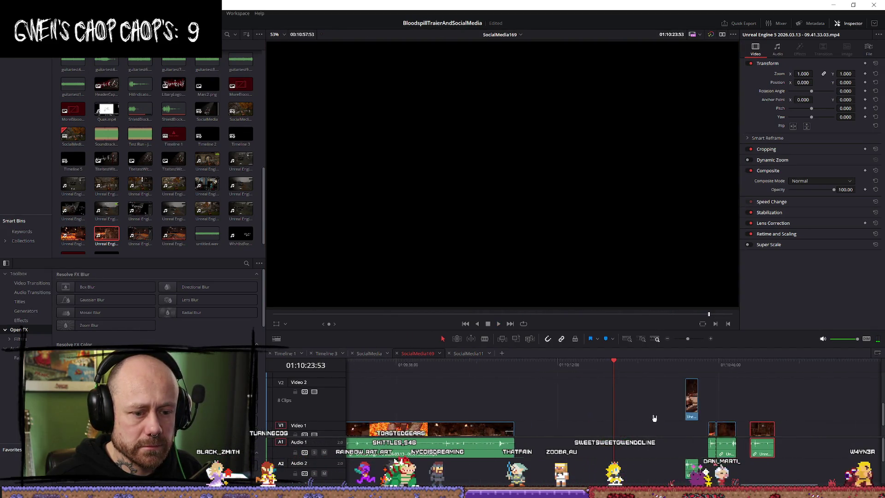
Review from the lava intro near 01:04:58 and drag the short lava clip about six minutes later on V1
scroll(641, 428, "down", 3)
key("Up")
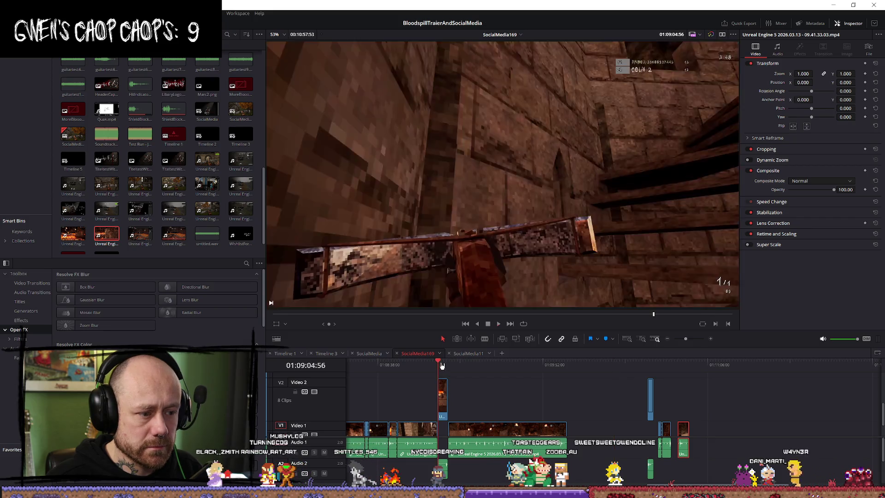
scroll(414, 380, "down", 2)
left_click(391, 366)
key("space")
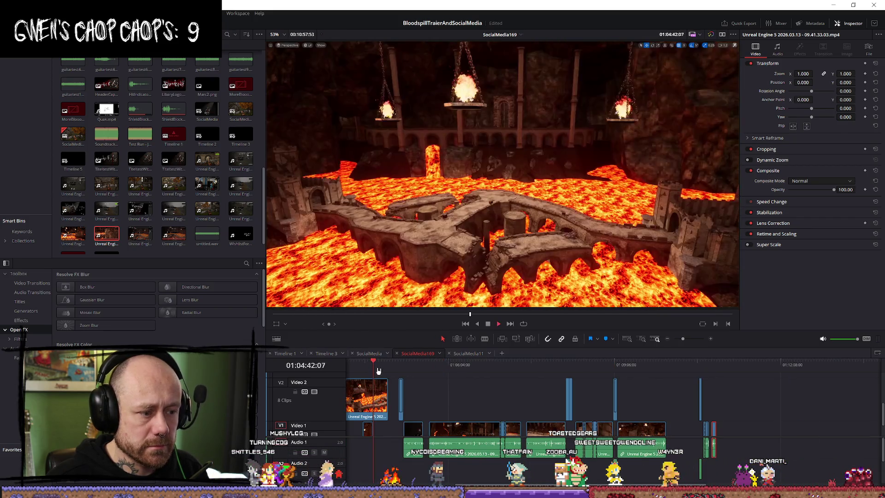
scroll(683, 398, "up", 3)
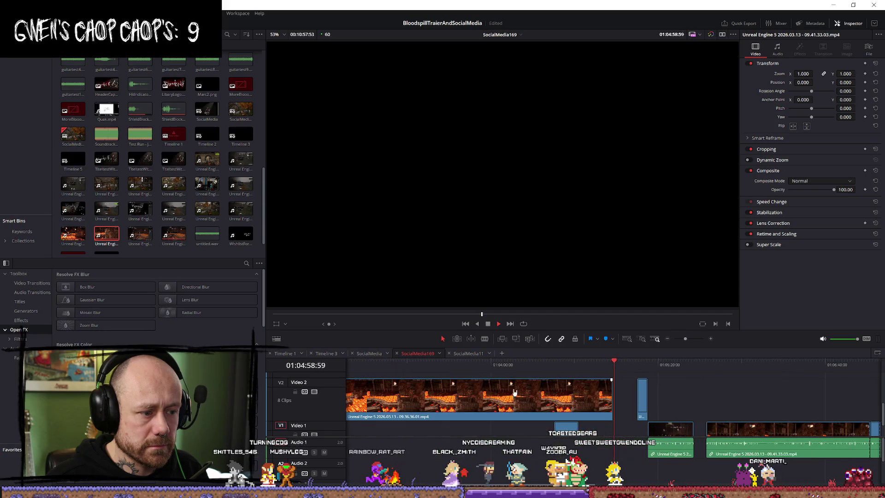
key("space")
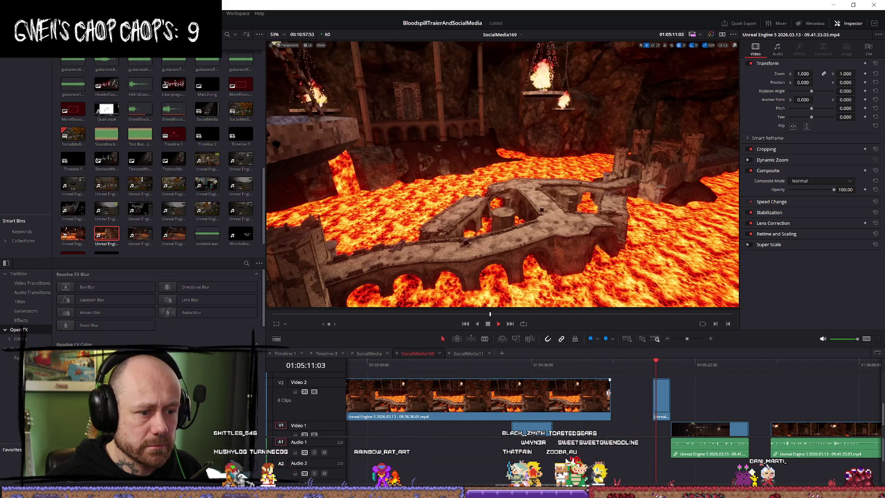
scroll(565, 421, "down", 2)
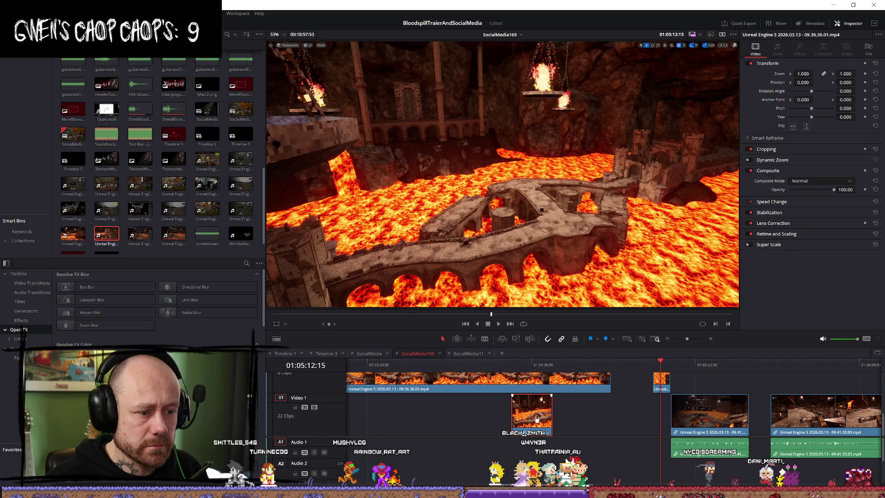
left_click_drag(537, 418, 629, 418)
scroll(623, 419, "down", 4)
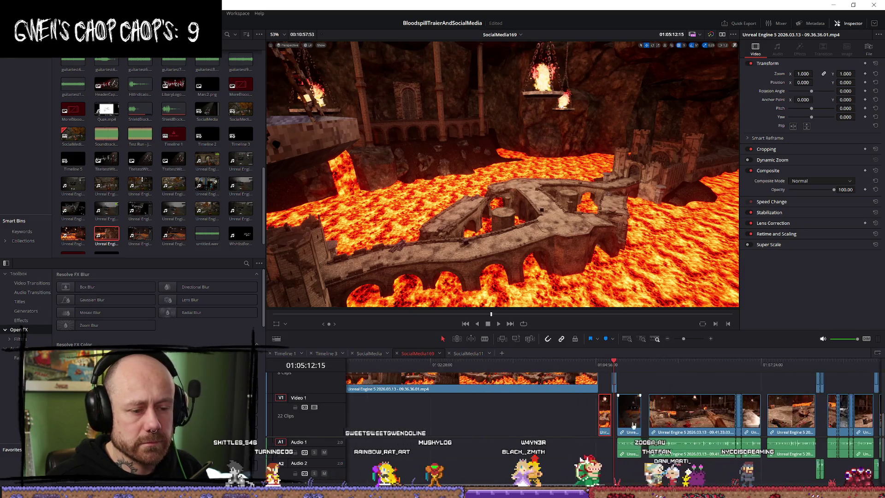
mouse_move(604, 422)
left_mouse_down()
mouse_move(682, 429)
mouse_move(674, 430)
left_mouse_up()
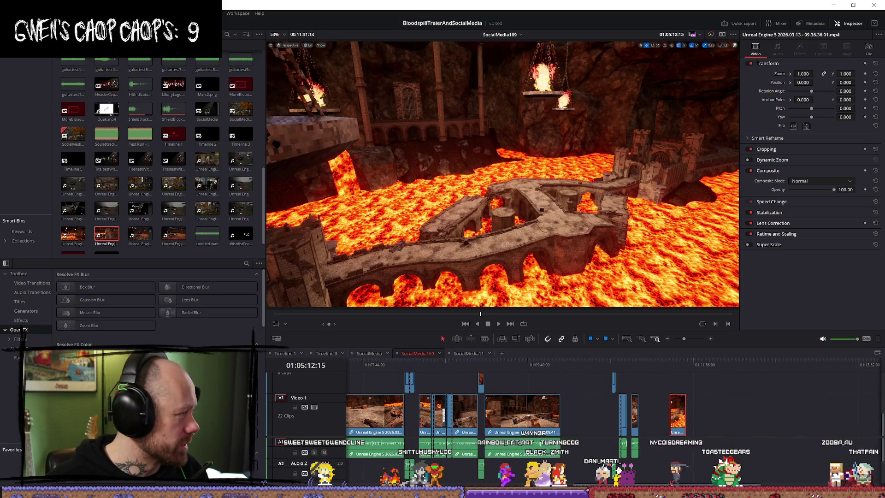
key("q")
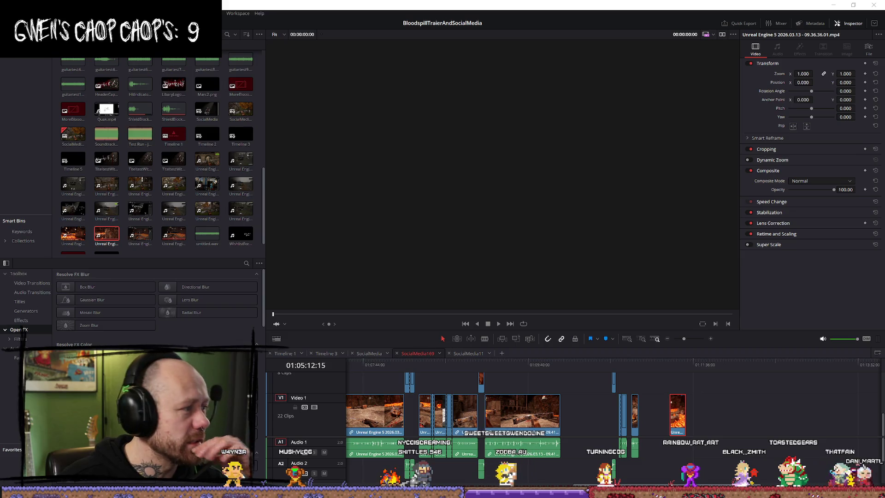
Switch to Firefox, load YouTube in a new tab, and focus its search box
key("alt+Tab")
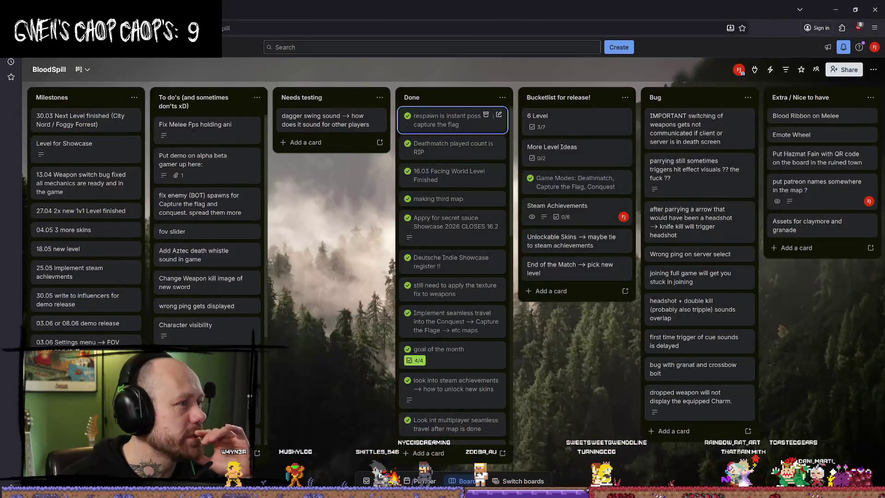
key("ctrl+t")
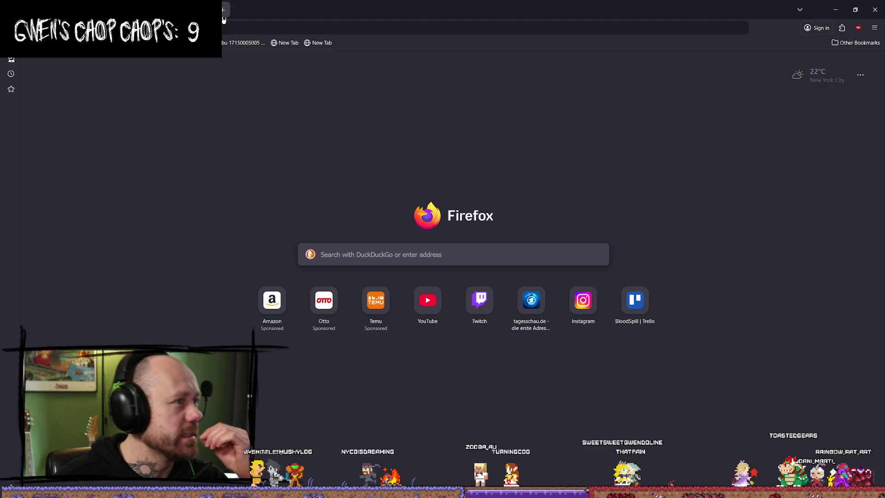
key("Return")
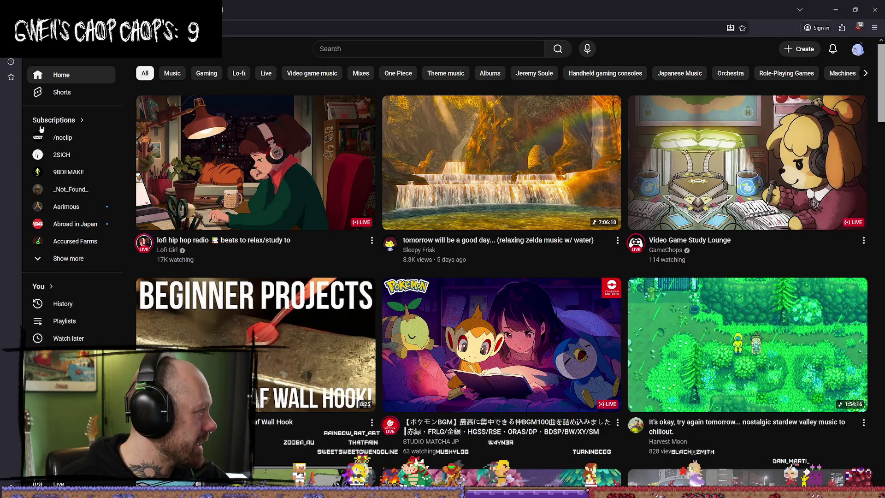
left_click(370, 50)
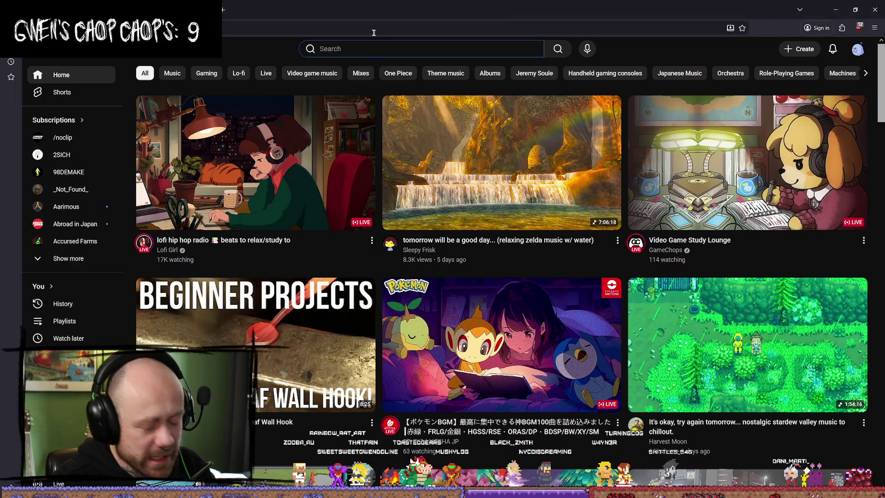
Search YouTube for 'smite trailer', watch a trailer briefly, then return to DaVinci Resolve
type("smite ")
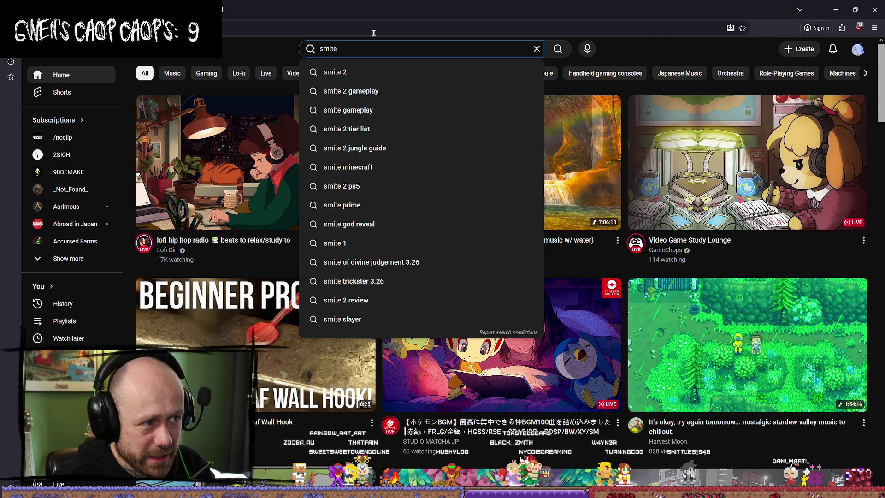
type("trailer")
key("Return")
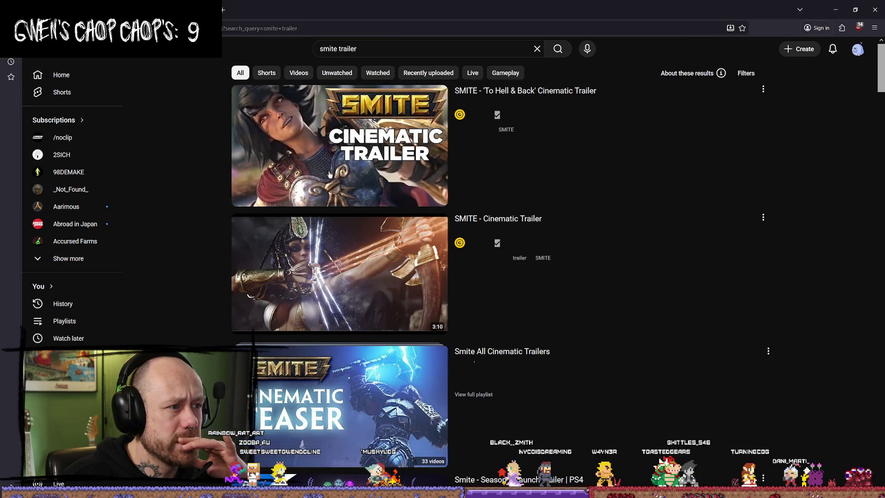
left_click(336, 171)
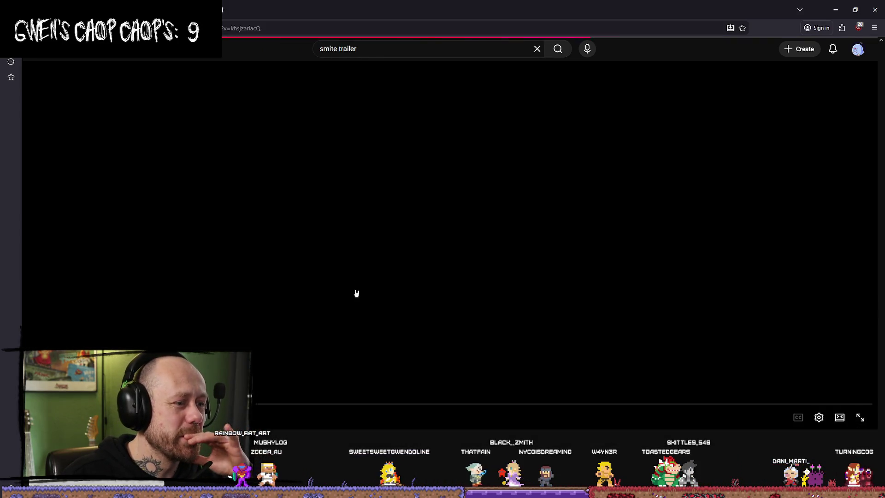
left_click(208, 294)
left_click(207, 294)
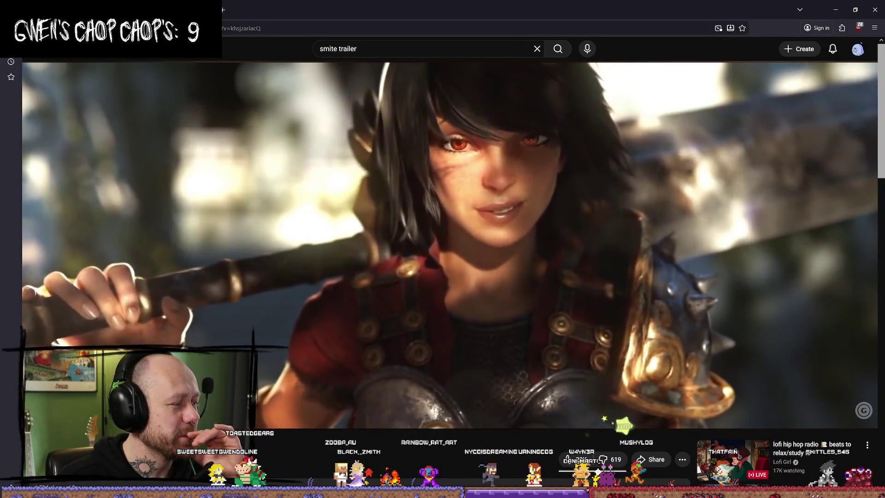
key("alt+Tab")
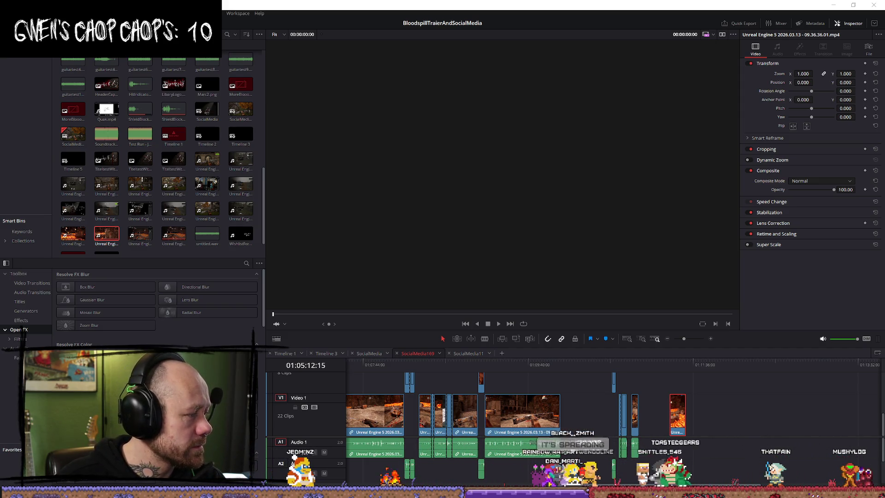
Find the cut point in the last gameplay clip near 01:10:52 by playback and frame stepping
left_click(621, 368)
key("space")
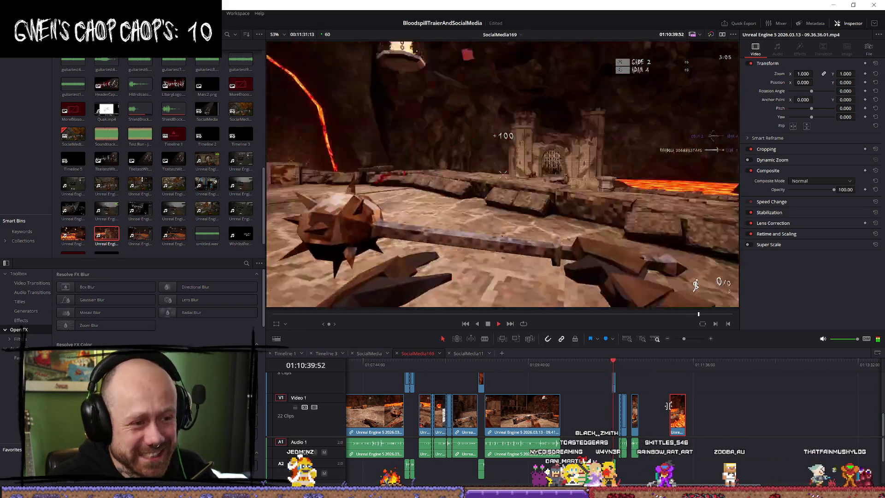
scroll(663, 387, "up", 4)
key("space")
key("space")
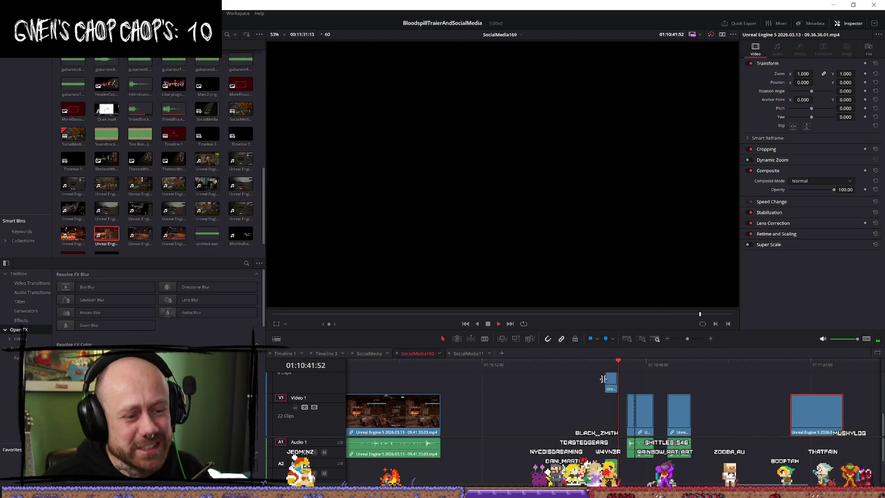
scroll(662, 411, "up", 3)
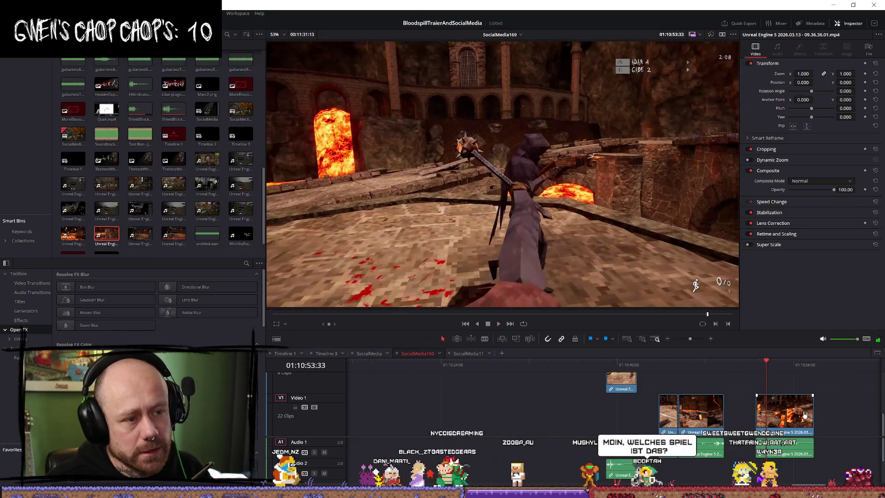
scroll(606, 374, "up", 2)
left_click_drag(605, 369, 601, 367)
key("space")
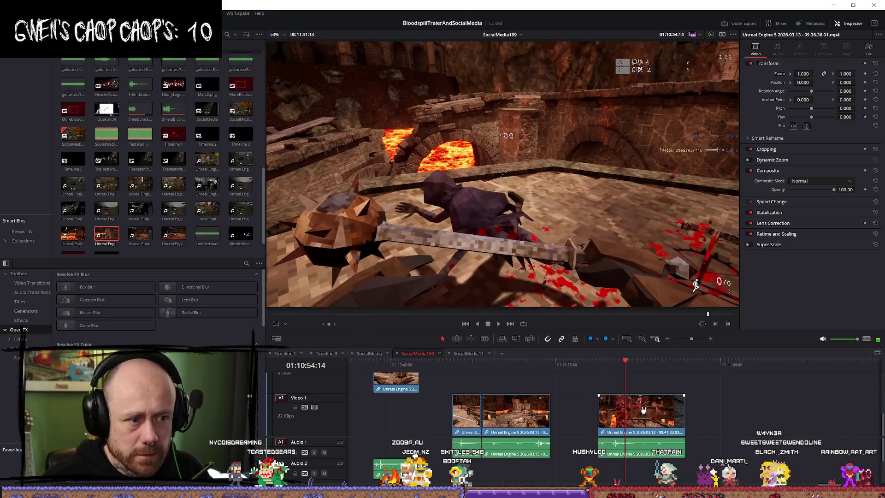
left_click(624, 366)
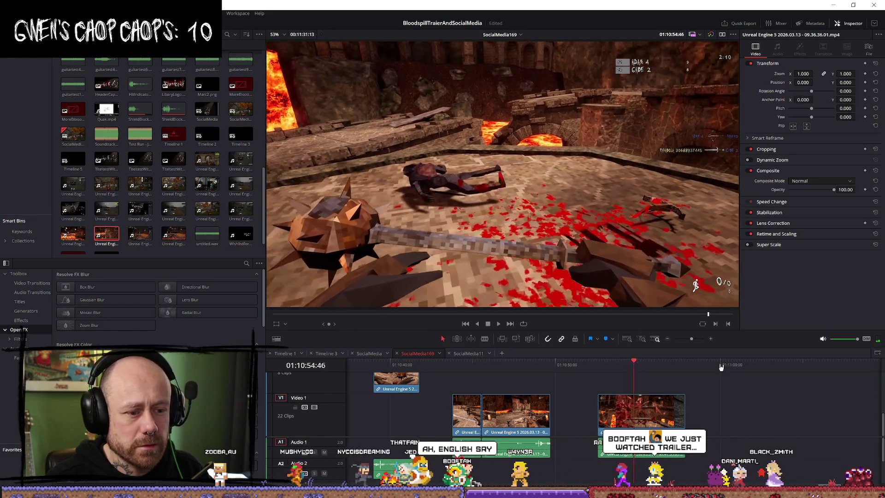
key("Left")
key("Left")
key("Left")
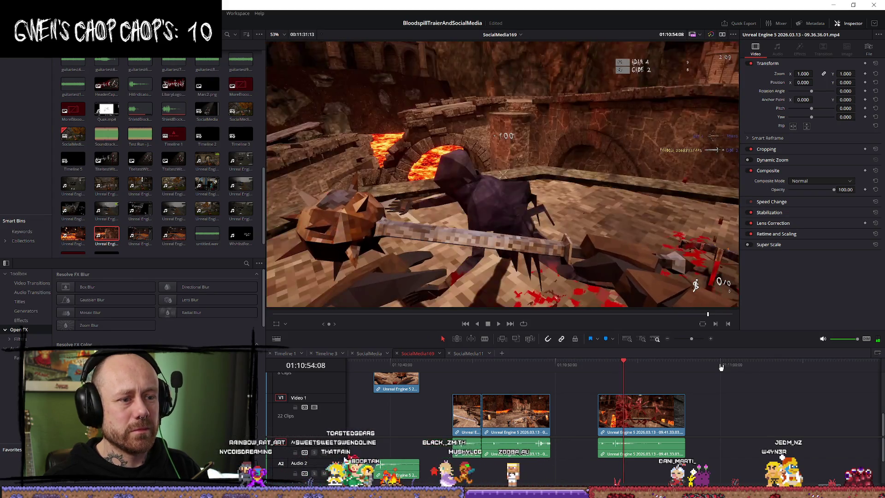
key("Left")
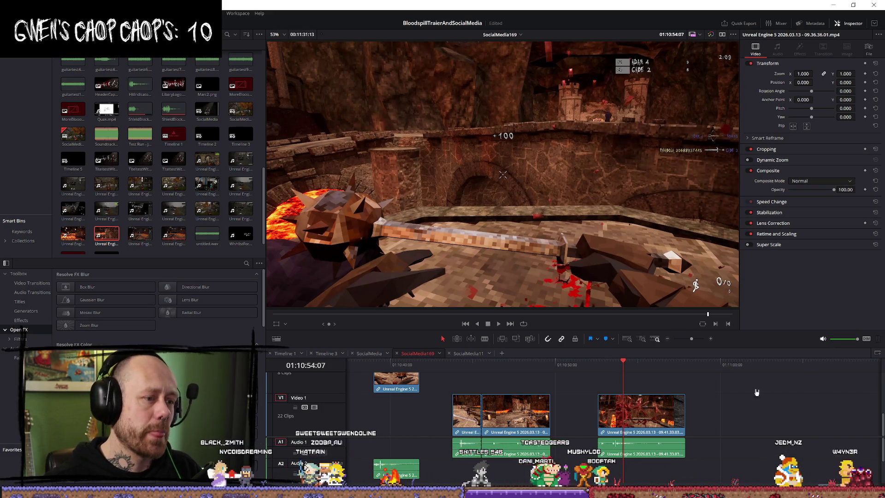
Split the last V1 clip at the playhead, delete its tail and trim the A1 audio to match
key("ctrl+b")
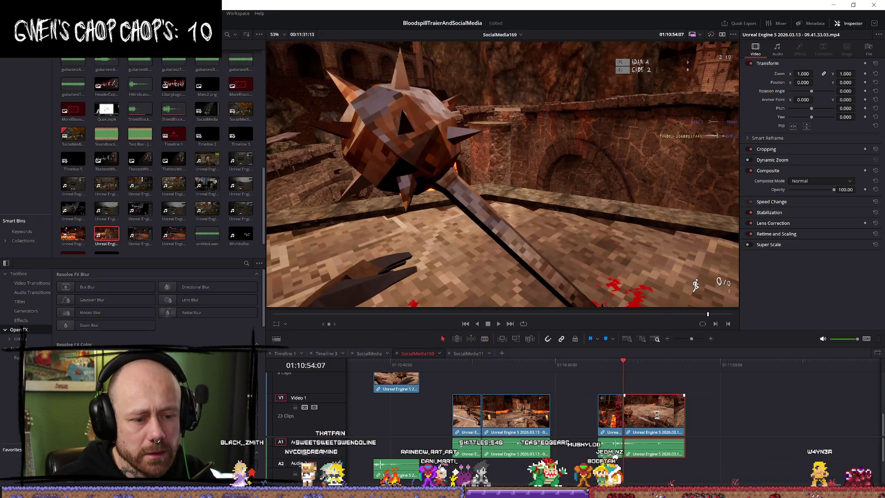
right_click(679, 420)
left_click(709, 418)
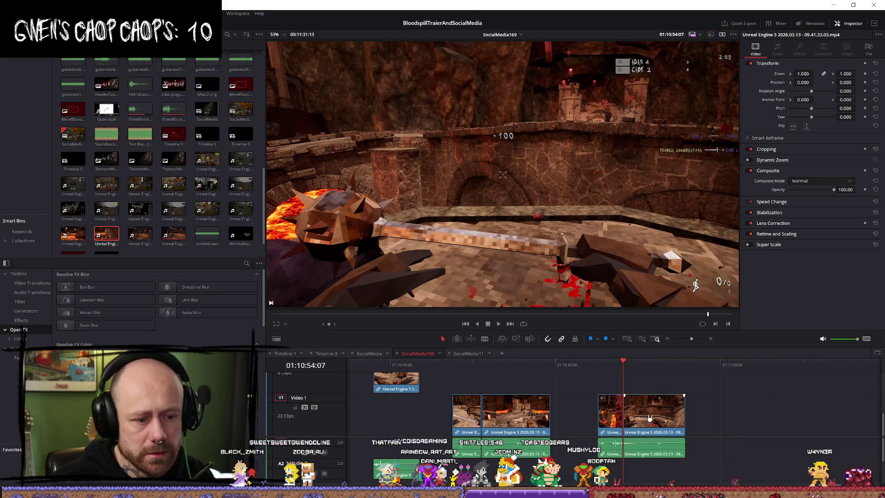
key("Delete")
left_click_drag(681, 447, 667, 447)
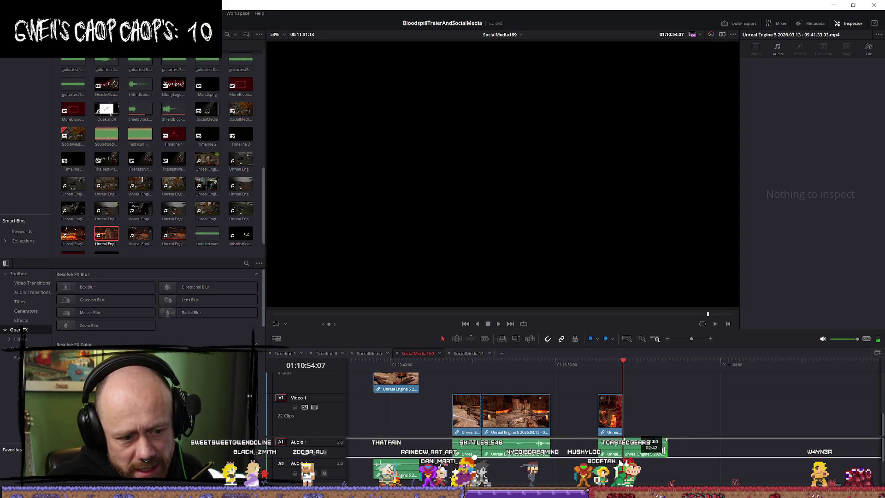
Replay the shortened ending from about 01:10:40:15 to review the cut
key("/")
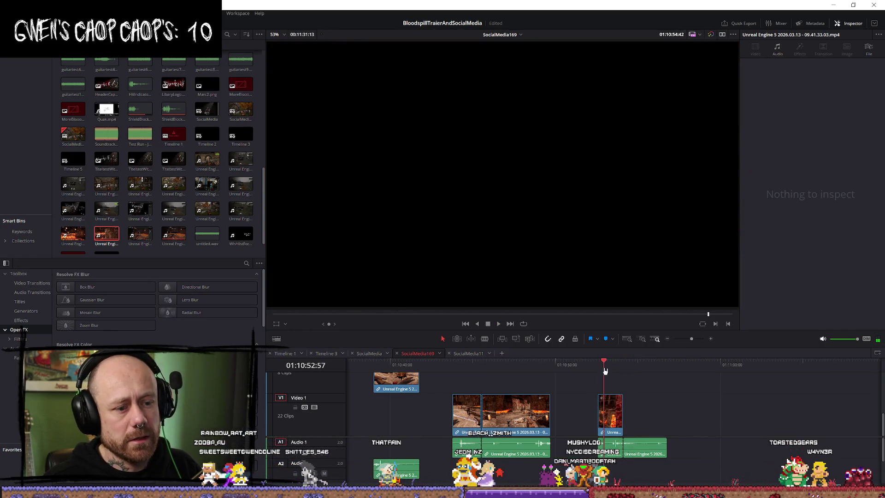
key("/")
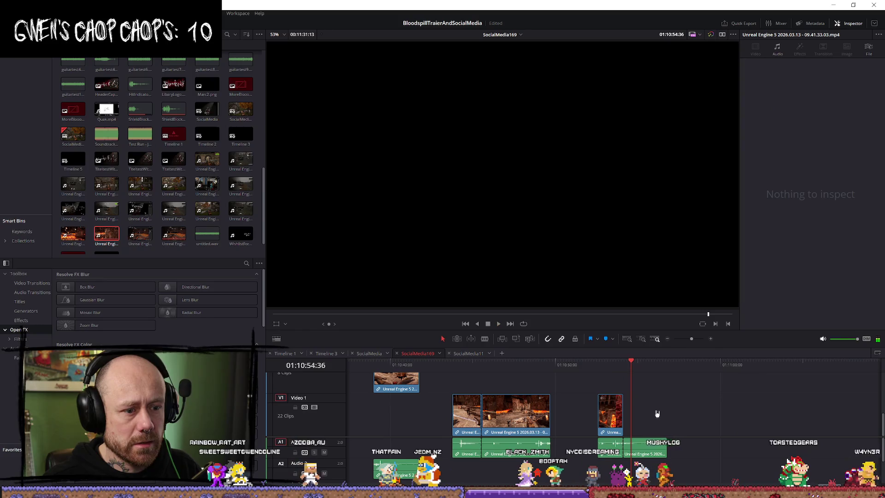
key("/")
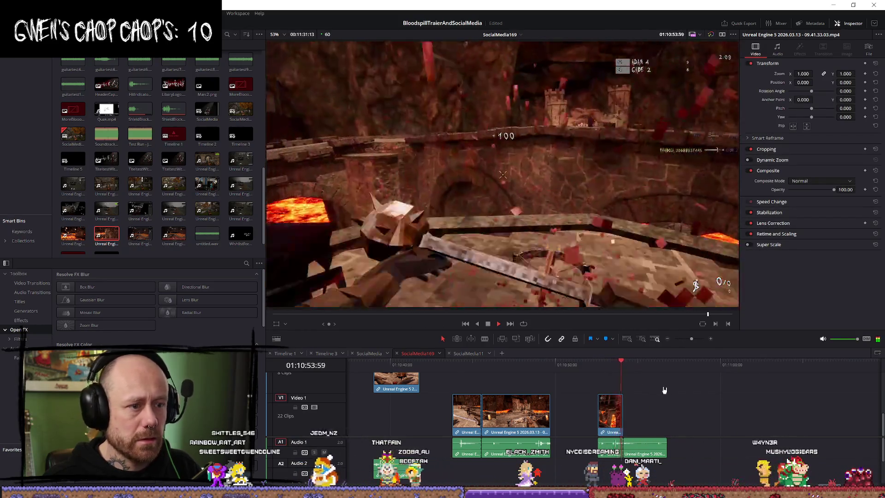
key("/")
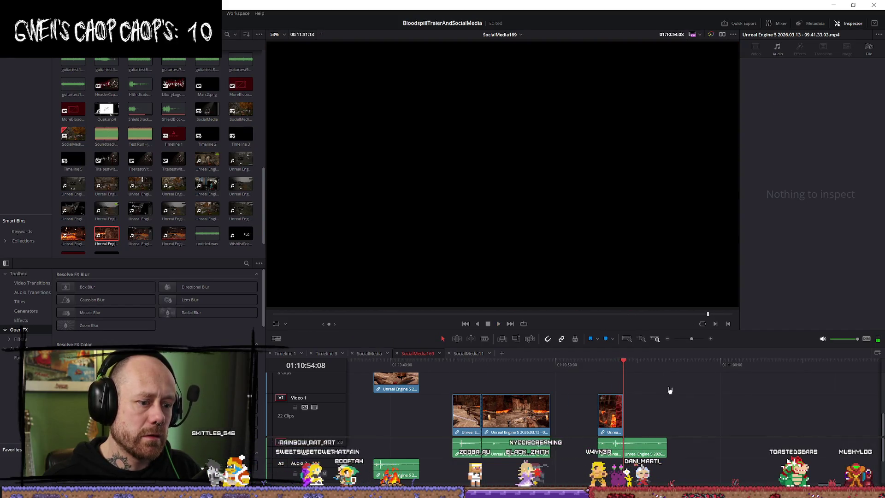
scroll(669, 390, "up", 5)
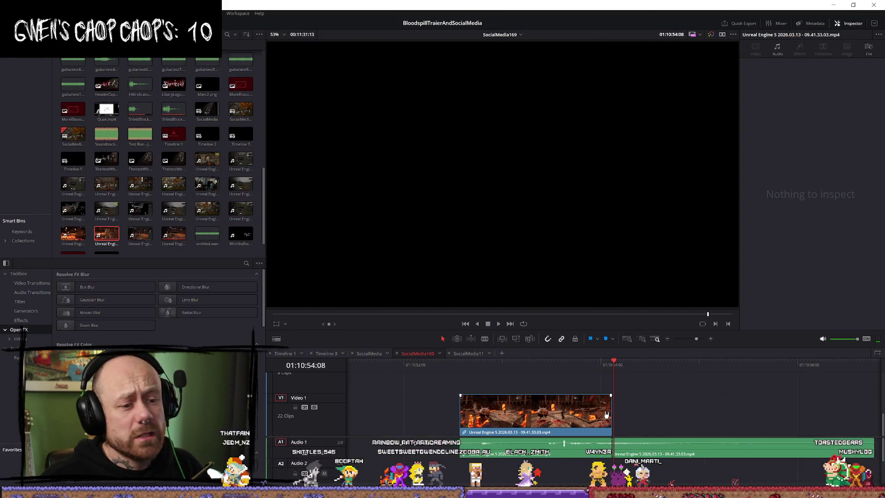
scroll(641, 405, "down", 3)
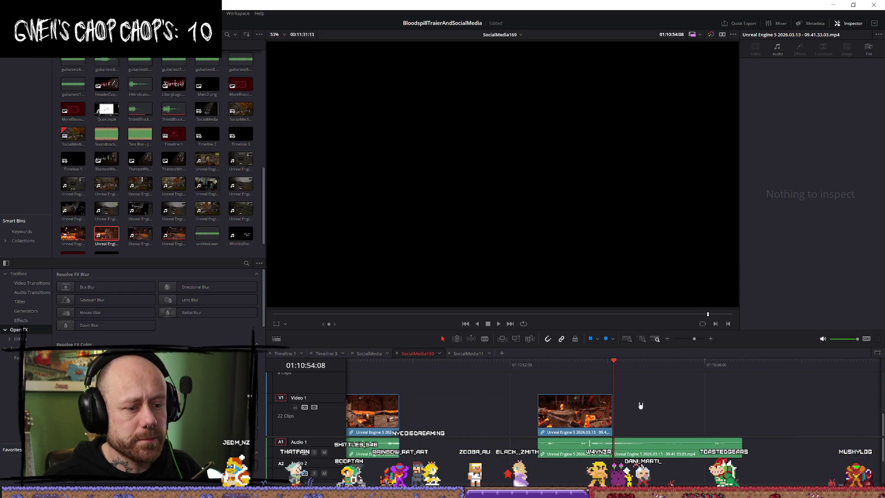
scroll(641, 404, "down", 4)
left_click(421, 367)
key("space")
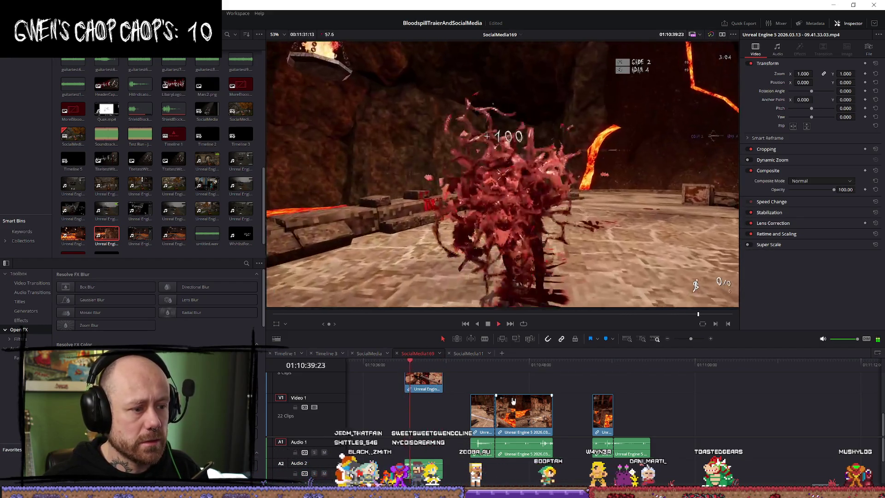
scroll(512, 400, "up", 5)
key("space")
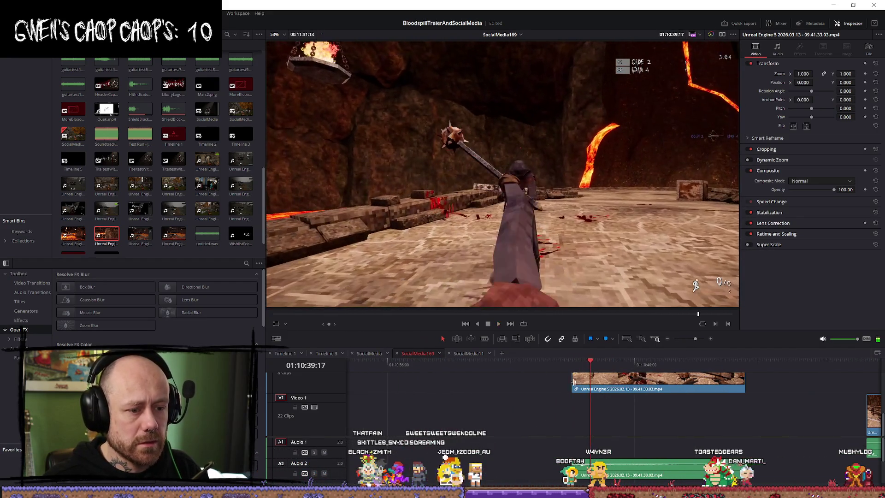
Extend the gameplay clip's start earlier in small increments, down to two frames, previewing each change
left_click_drag(574, 382, 557, 382)
key("space")
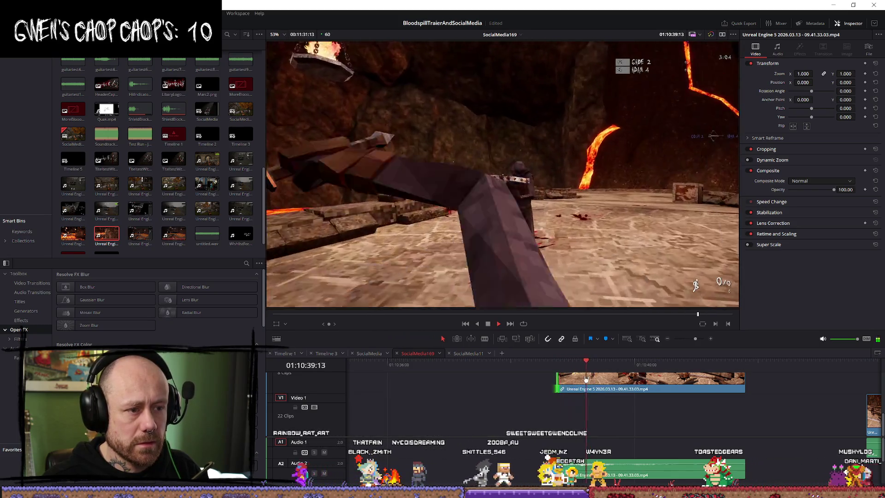
key("space")
left_click_drag(556, 379, 542, 374)
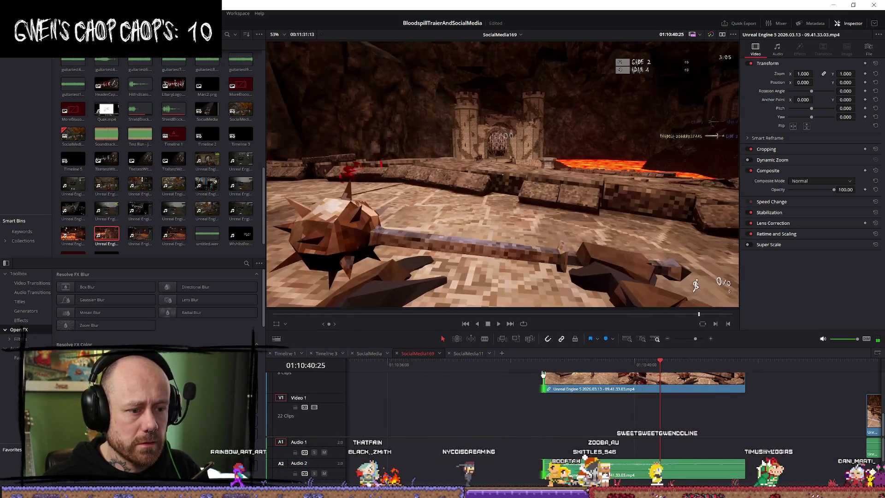
left_click(543, 365)
key("space")
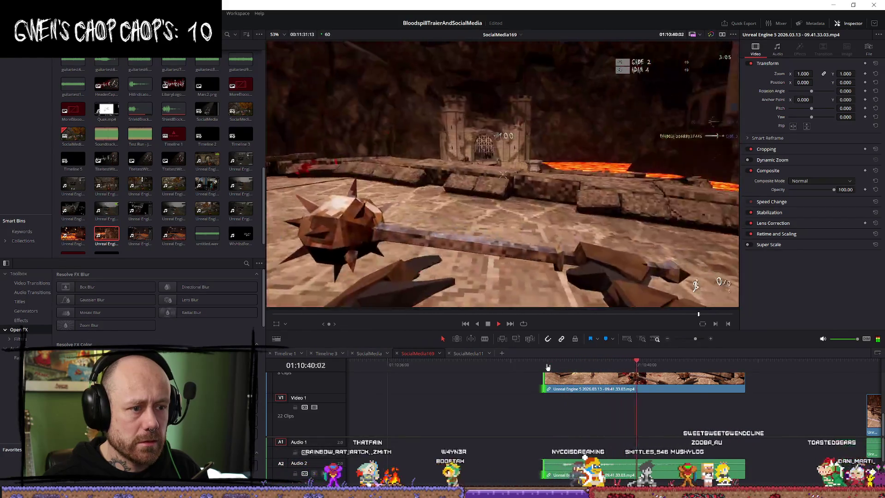
left_click(547, 365)
key("space")
left_click_drag(543, 378, 541, 378)
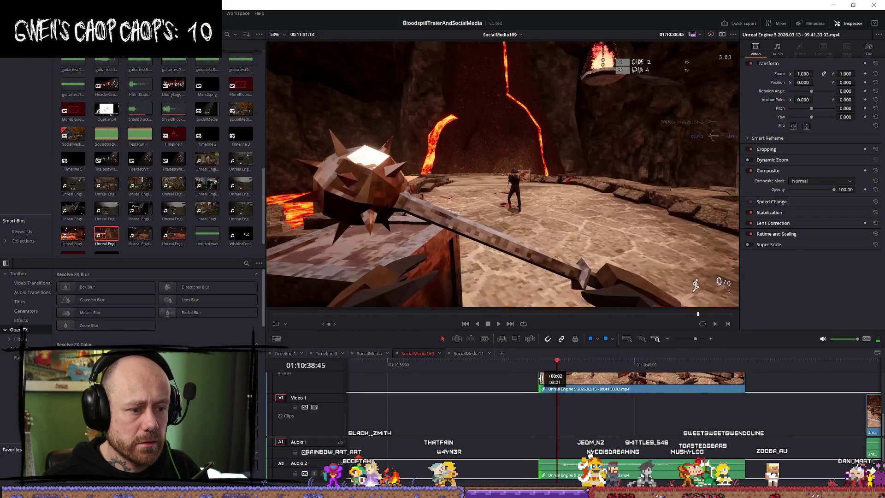
key("space")
key("space")
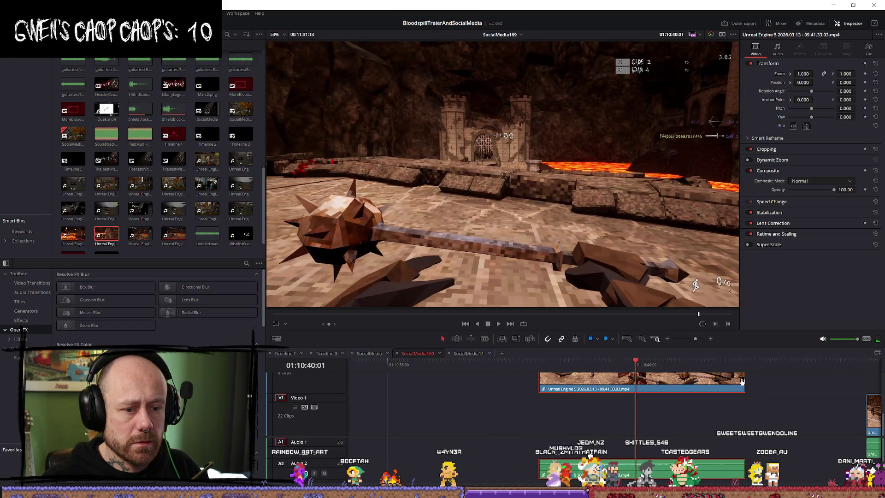
Cut back the ends of the gameplay clip and the lava clip, taking about 3.5 seconds off the lava clip
left_click_drag(743, 380, 638, 376)
scroll(719, 396, "down", 4)
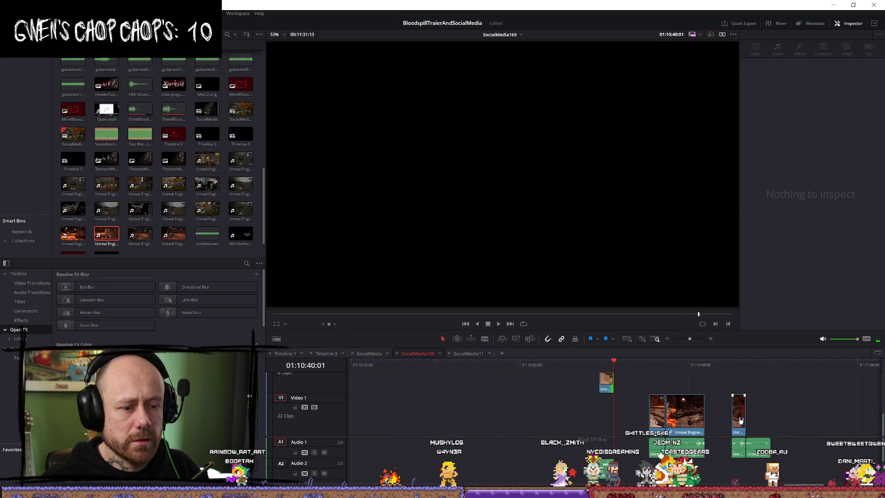
left_click(626, 420)
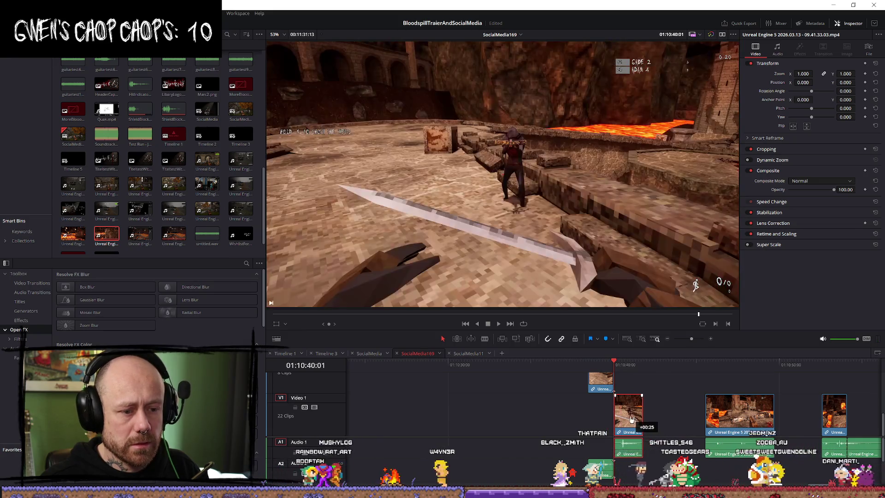
scroll(625, 418, "up", 4)
left_click_drag(626, 412, 674, 419)
key("space")
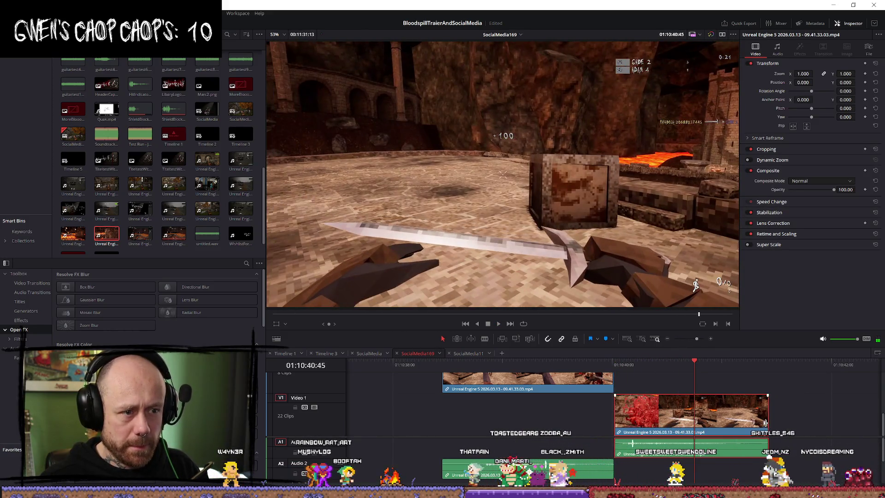
left_click_drag(764, 418, 691, 417)
key("ctrl+minus")
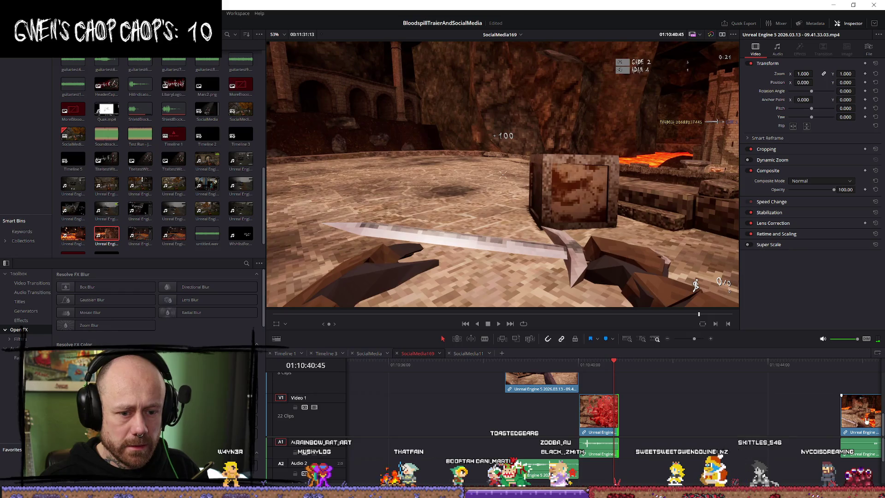
key("space")
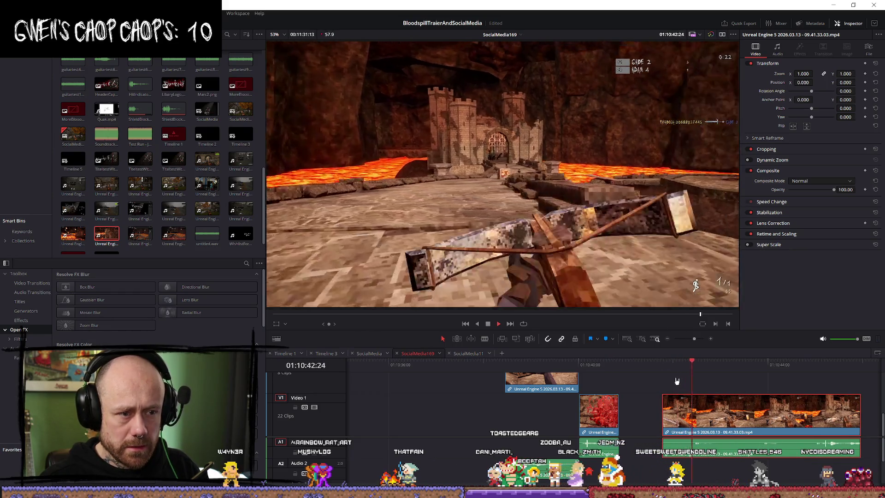
left_click_drag(678, 417, 678, 416)
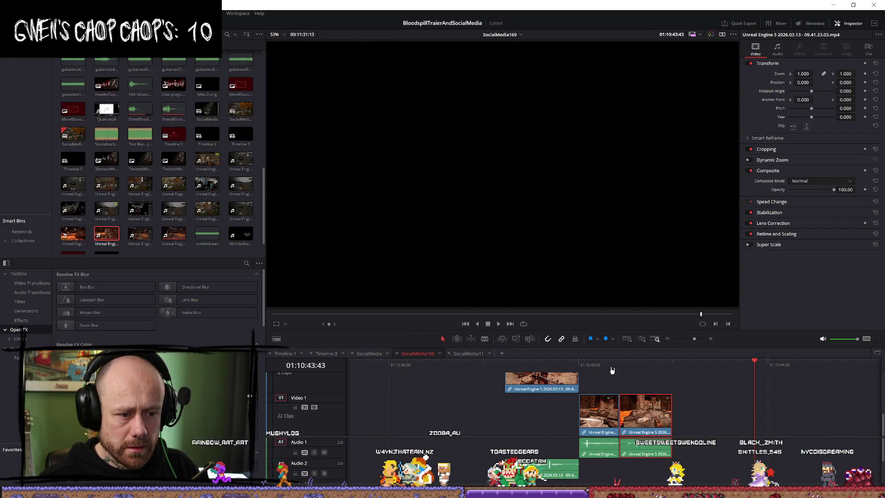
Trim the second clip's start and slide it back against the first clip
left_click(612, 368)
key("space")
key("ctrl+equal")
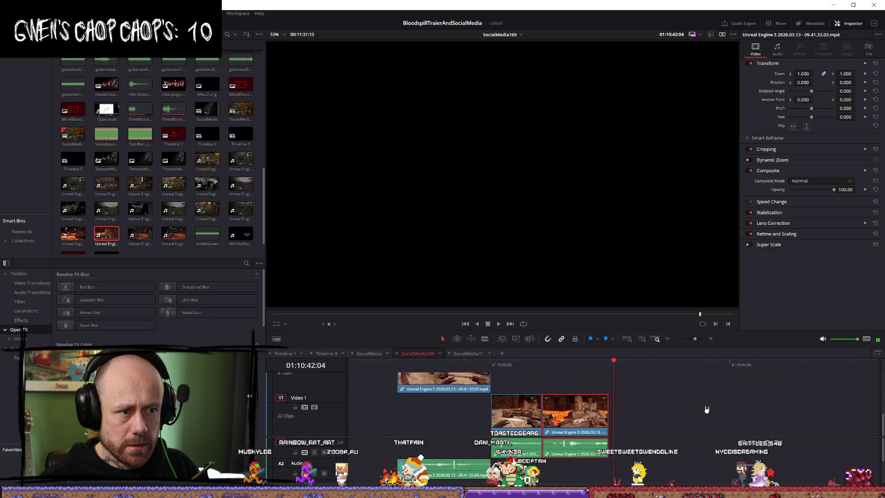
key("ctrl+equal")
left_click_drag(501, 416, 514, 417)
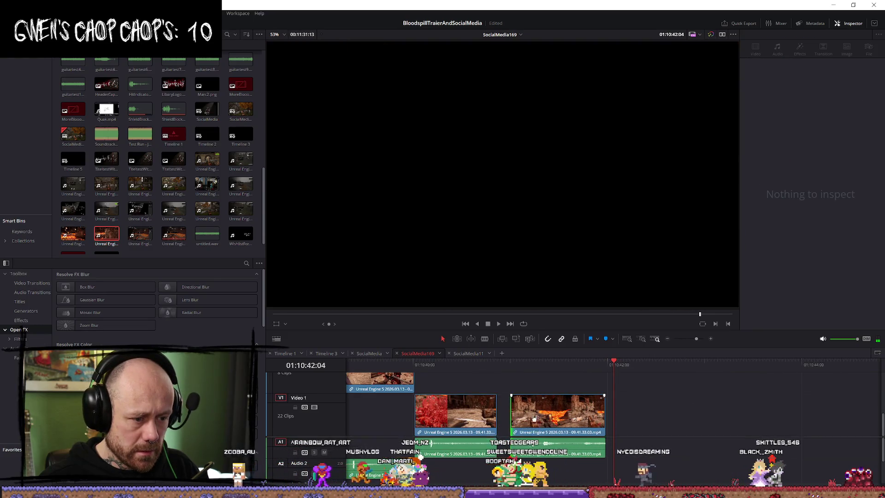
double_click(558, 418)
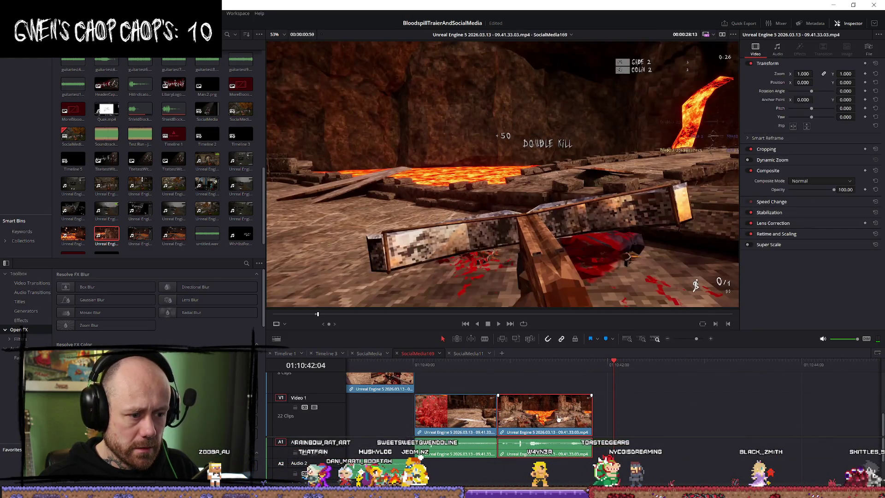
mouse_move(575, 418)
left_mouse_down()
mouse_move(600, 418)
mouse_move(542, 420)
left_mouse_up()
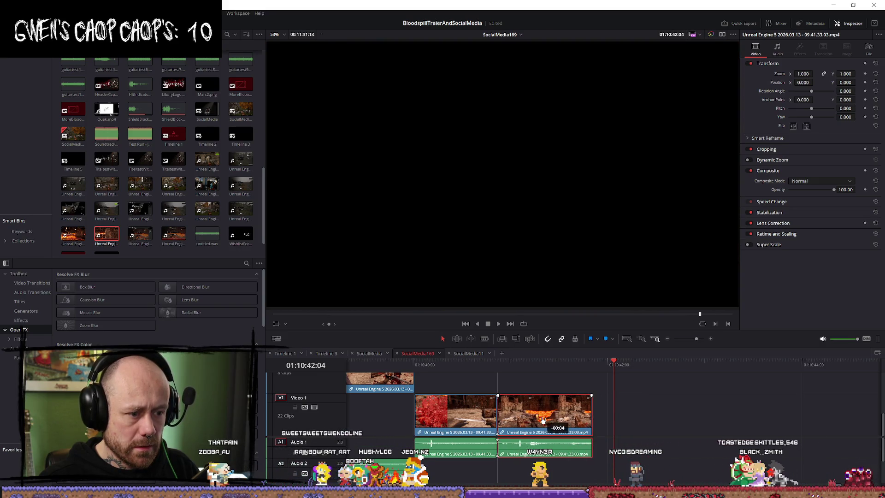
Play back the two shots and the cut between them to check the join
left_click(363, 365)
key("space")
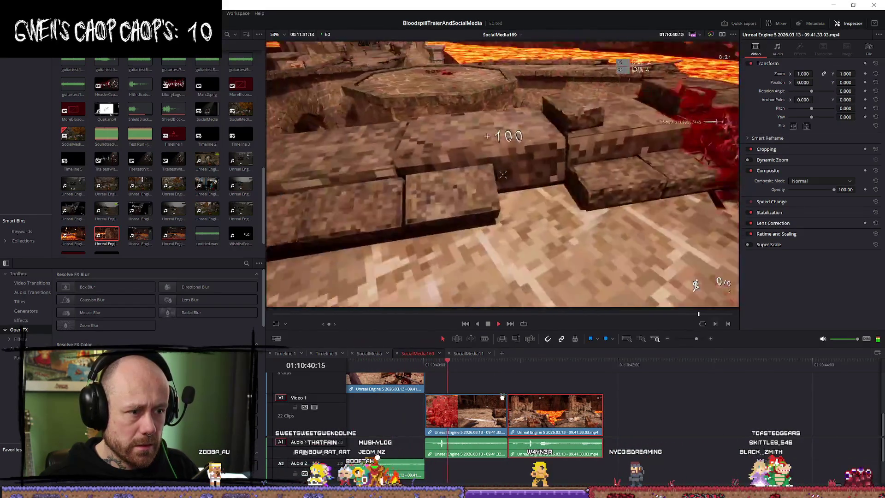
key("space")
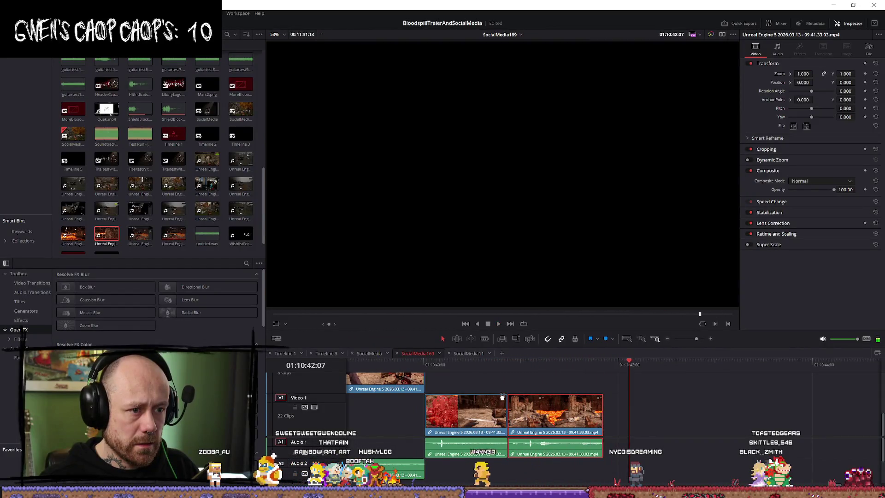
scroll(529, 405, "down", 2)
scroll(529, 404, "up", 2)
left_click(551, 366)
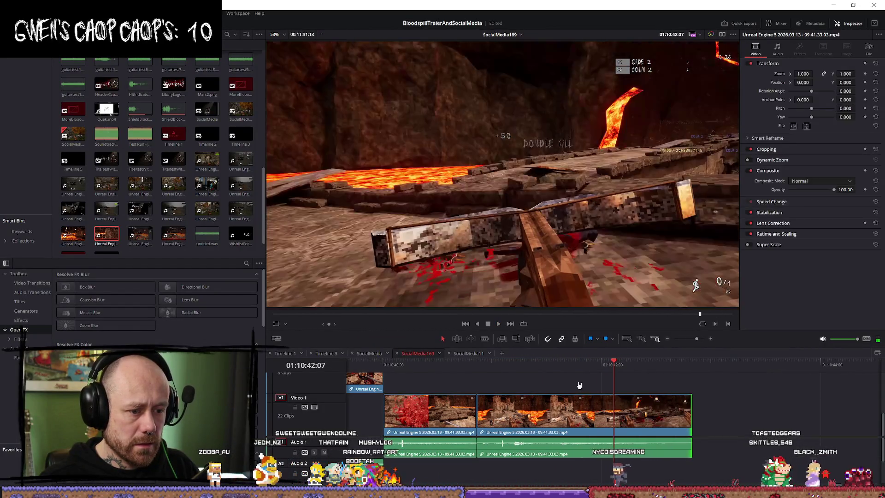
key("space")
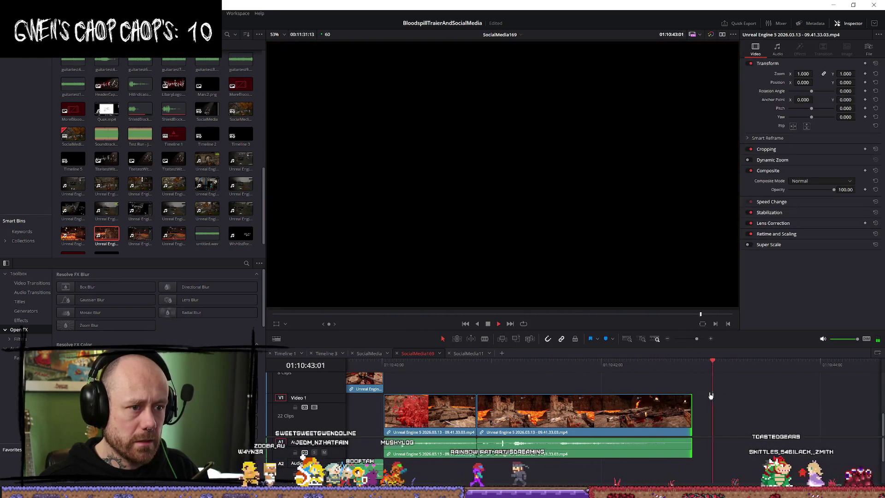
scroll(670, 397, "down", 2)
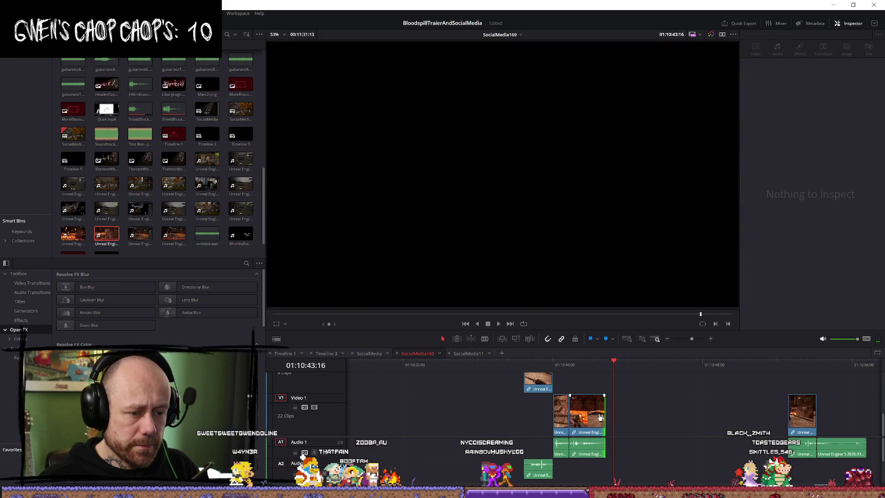
Slide the lava clip later along V1 and play it from its start
left_click_drag(500, 418, 639, 434)
scroll(536, 391, "down", 1)
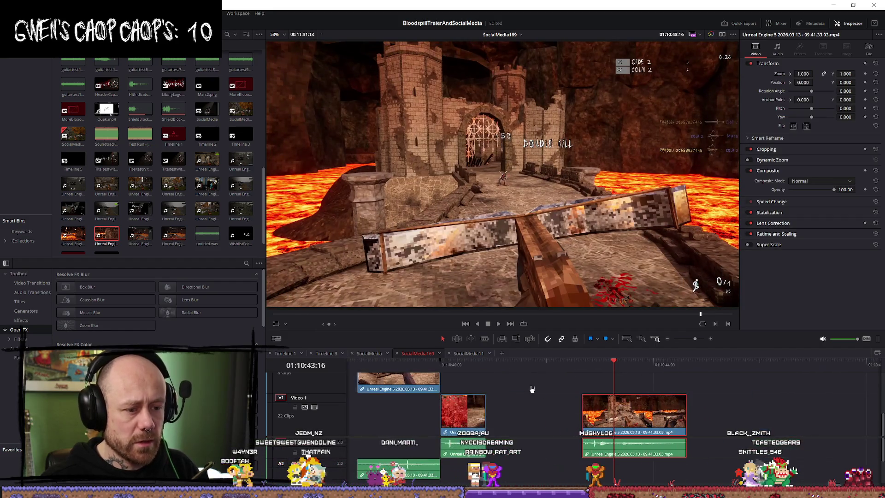
left_click(493, 368)
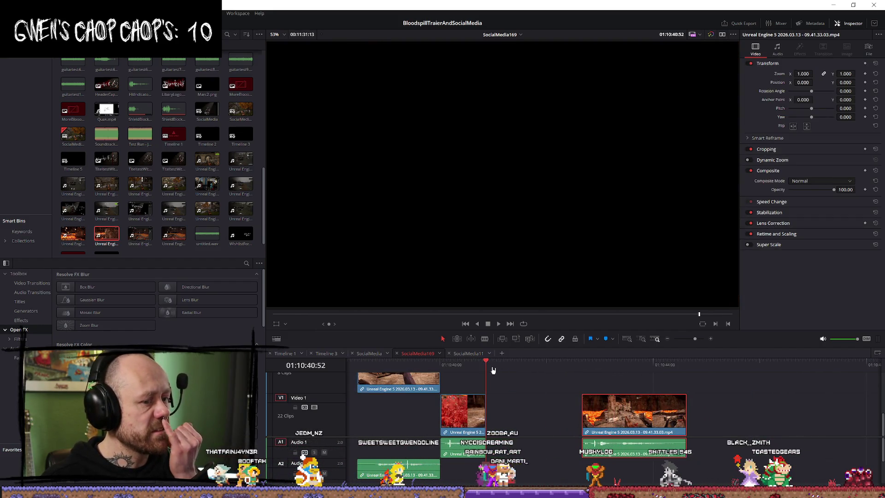
left_click_drag(650, 389, 710, 391)
scroll(728, 413, "up", 3)
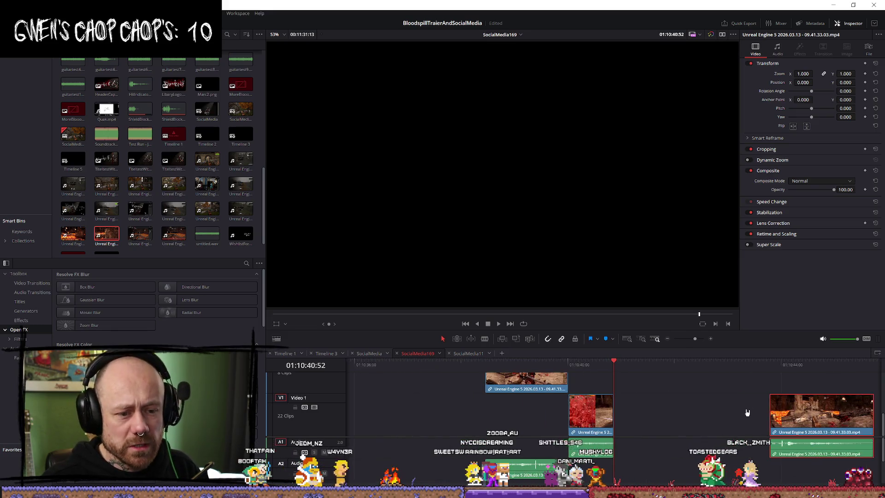
scroll(728, 413, "down", 6)
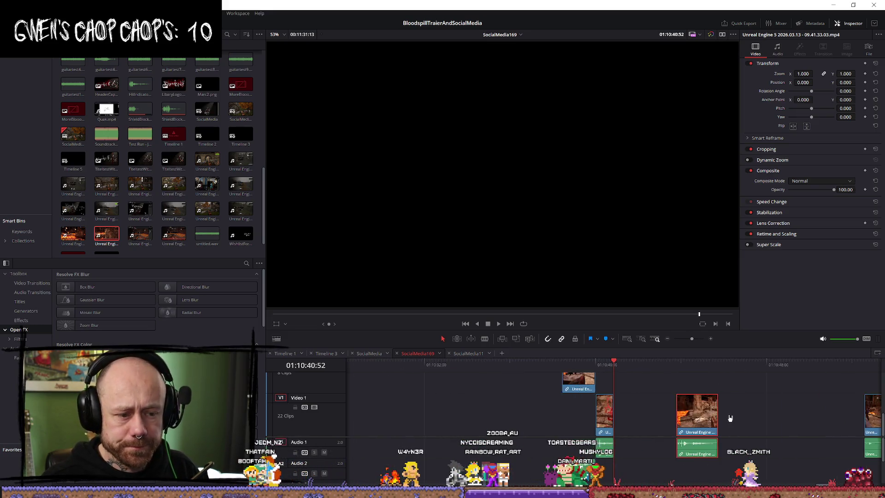
key("Down")
key("space")
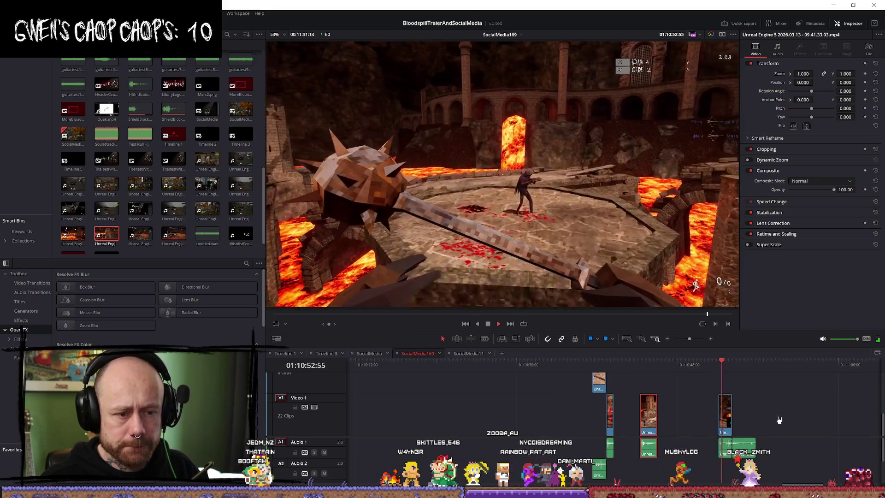
scroll(756, 428, "up", 6)
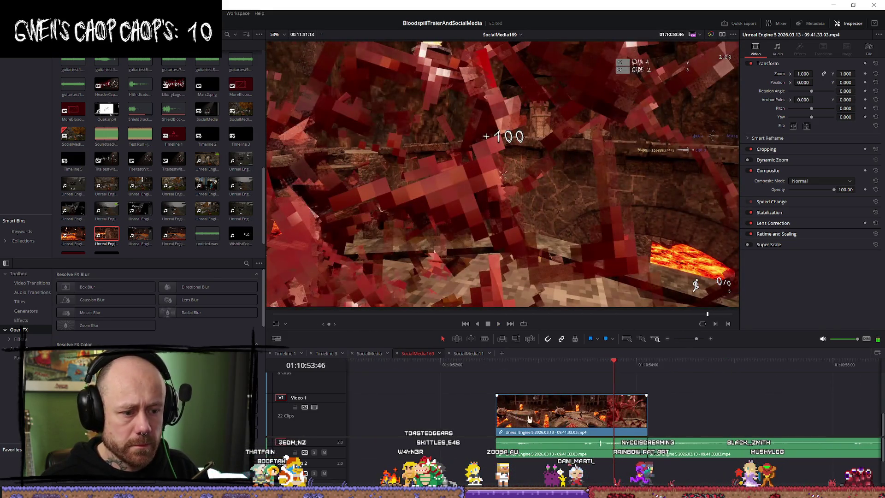
Trim the lava clip's start and place it directly after the red clip, then replay the sequence
left_click_drag(503, 413, 583, 413)
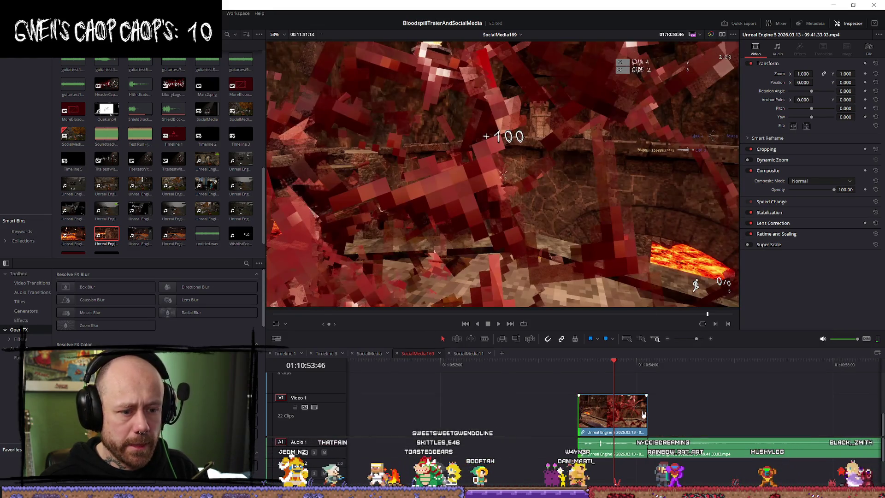
mouse_move(642, 413)
left_mouse_down()
mouse_move(666, 414)
mouse_move(521, 410)
mouse_move(569, 409)
left_mouse_up()
scroll(539, 416, "down", 3)
scroll(528, 424, "down", 2)
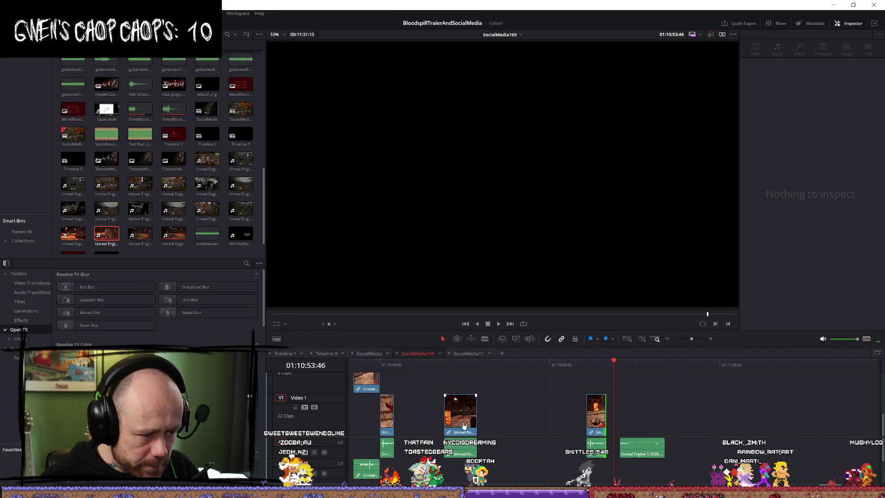
left_click_drag(457, 422, 502, 422)
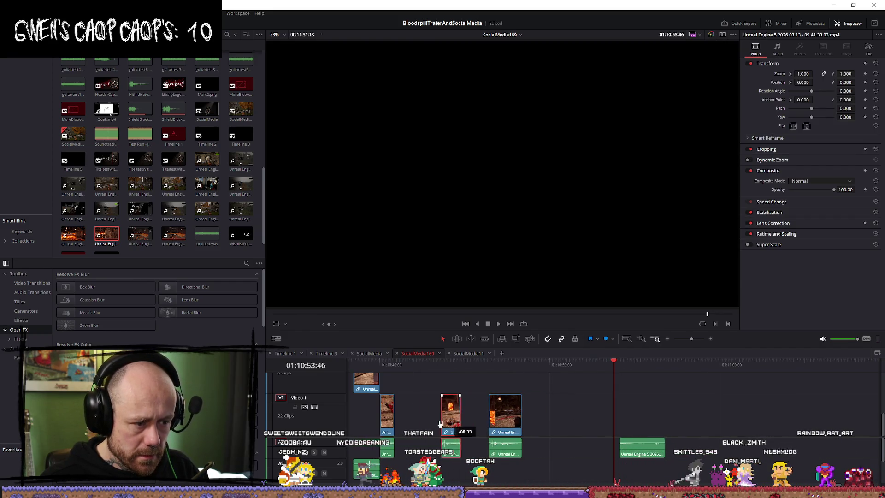
left_click_drag(444, 422, 413, 422)
left_click(356, 366)
key("space")
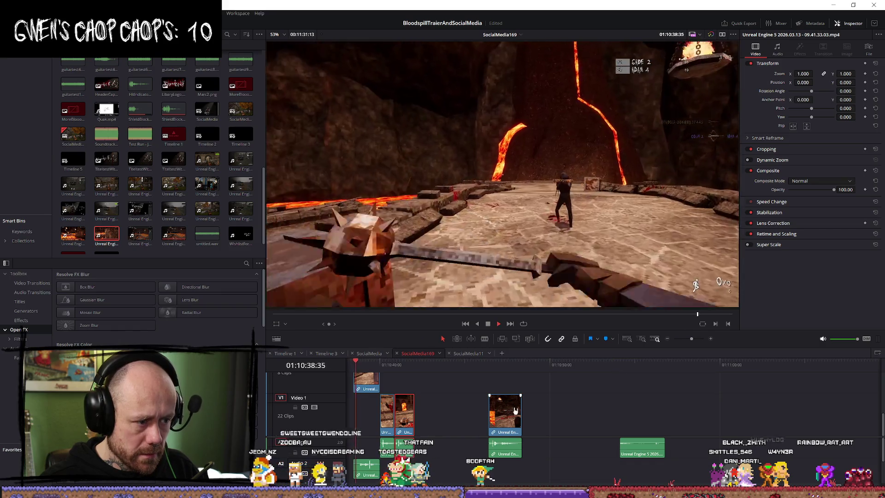
scroll(534, 430, "up", 3)
scroll(535, 431, "up", 2)
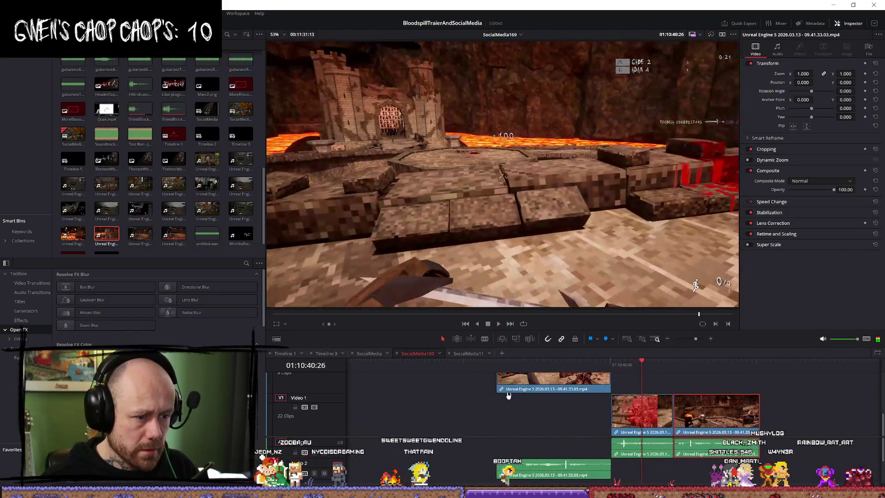
key("ctrl+slash")
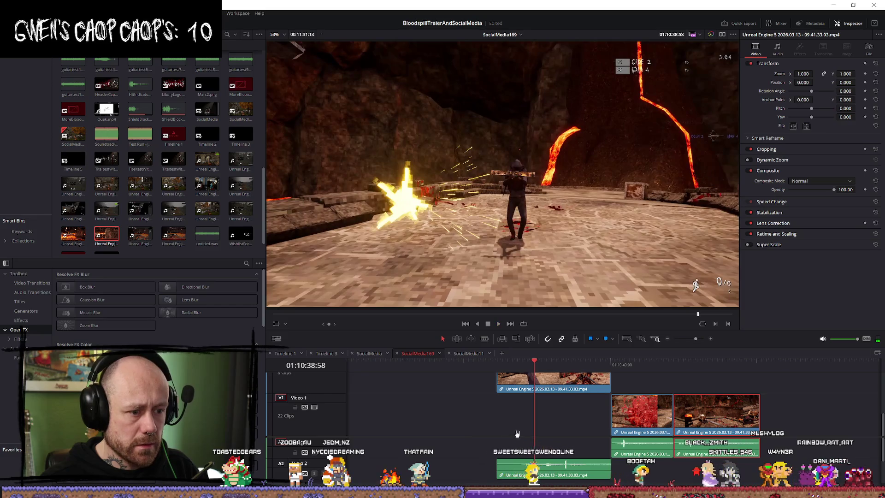
Trim the clip's start and audio later, then locate the exploding-enemy frame
left_click_drag(498, 380, 536, 381)
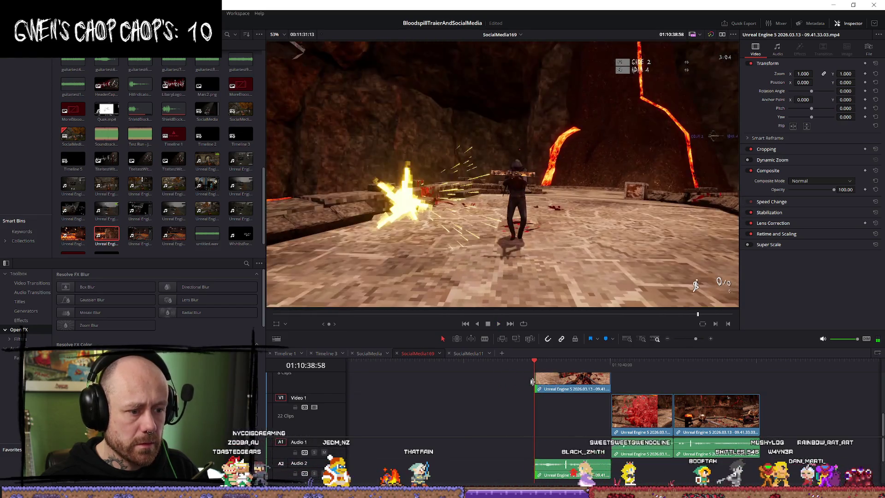
left_click(688, 413)
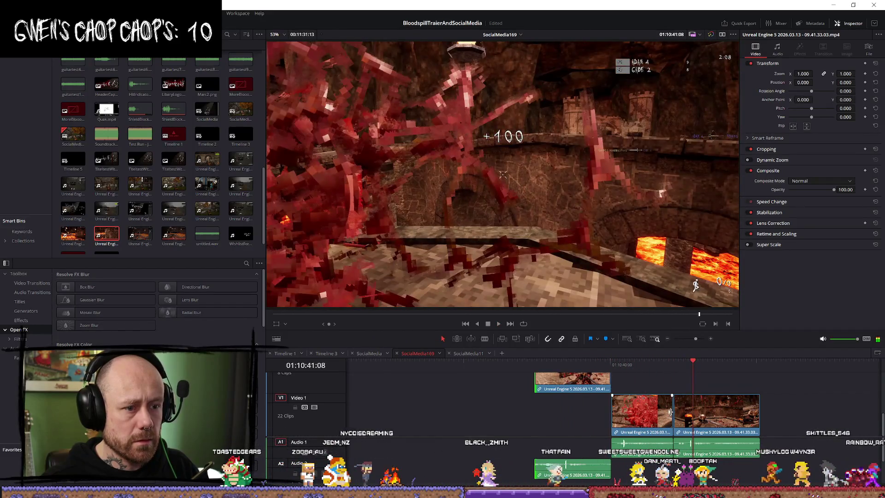
key("space")
scroll(718, 446, "down", 2)
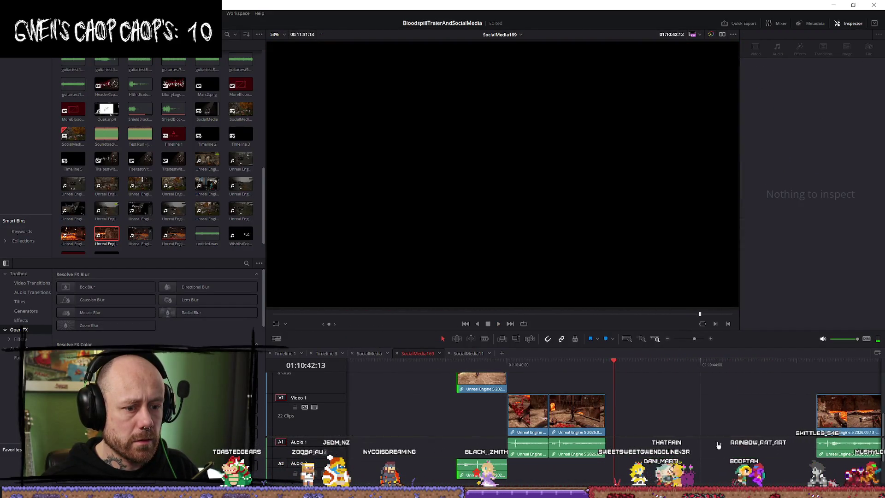
scroll(437, 390, "up", 2)
mouse_move(367, 373)
left_mouse_down()
mouse_move(406, 373)
mouse_move(352, 373)
mouse_move(405, 373)
left_mouse_up()
scroll(520, 414, "down", 1)
mouse_move(537, 364)
left_mouse_down()
mouse_move(613, 365)
mouse_move(602, 365)
left_mouse_up()
scroll(591, 383, "up", 1)
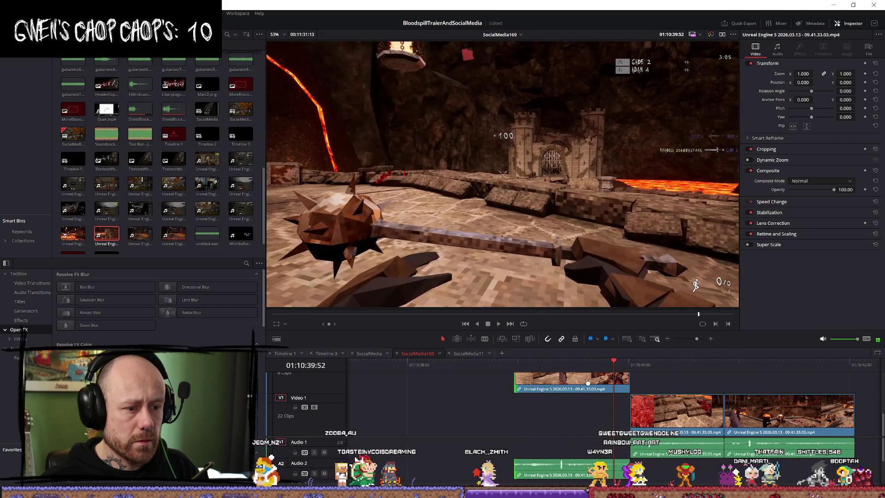
key("Left")
key("Left")
key("Left")
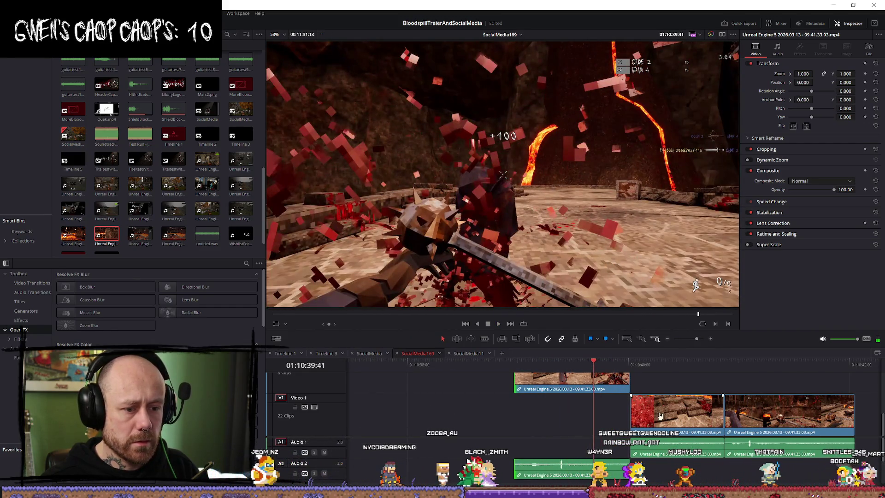
key("space")
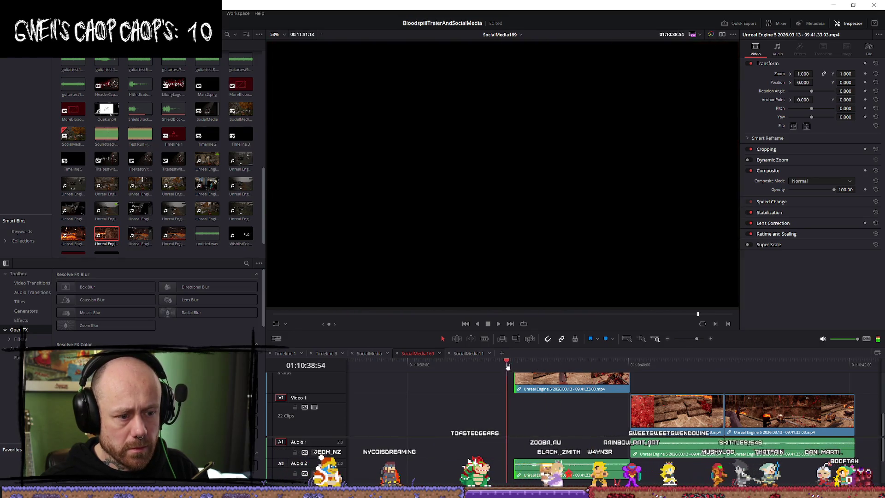
Trim the upper clip's end to the playhead, move the lower clips left and shorten one by 20 frames
left_click(624, 377)
left_click_drag(625, 377, 598, 377)
mouse_move(700, 383)
left_mouse_down()
mouse_move(742, 397)
mouse_move(668, 412)
left_mouse_up()
key("space")
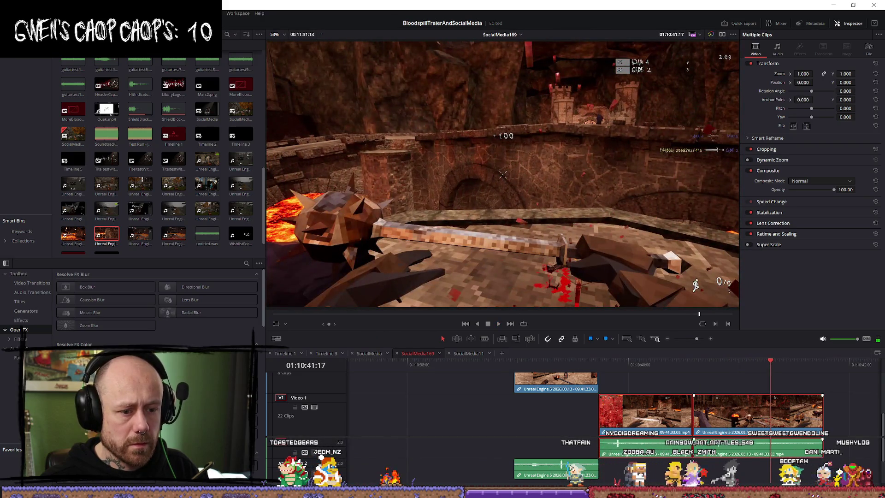
mouse_move(728, 427)
left_mouse_down()
mouse_move(724, 401)
mouse_move(734, 401)
mouse_move(657, 402)
mouse_move(668, 402)
left_mouse_up()
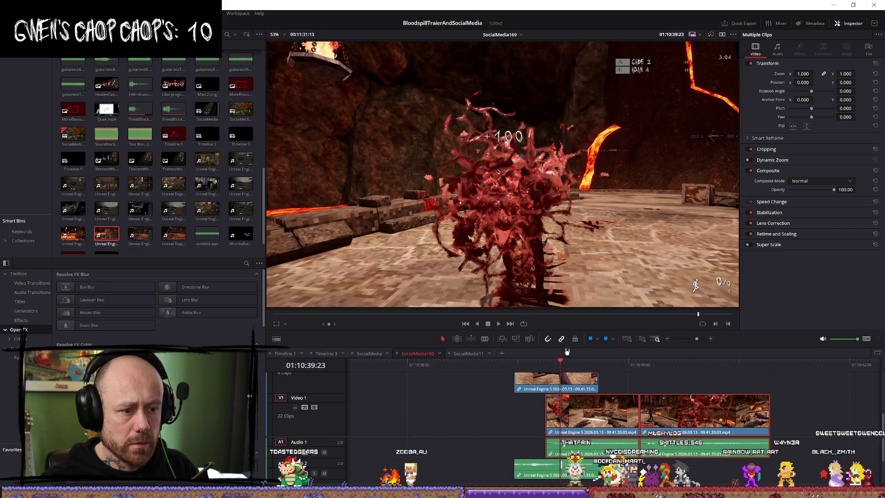
left_click_drag(594, 413, 590, 415)
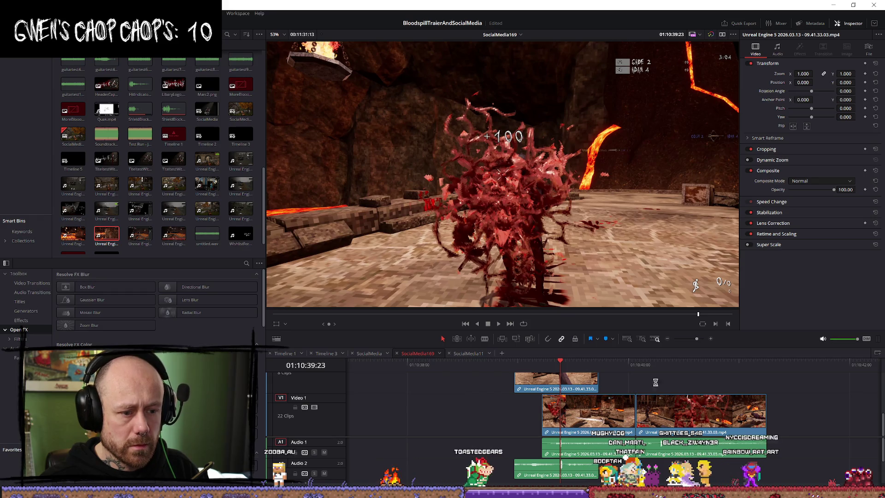
left_click_drag(633, 417, 595, 414)
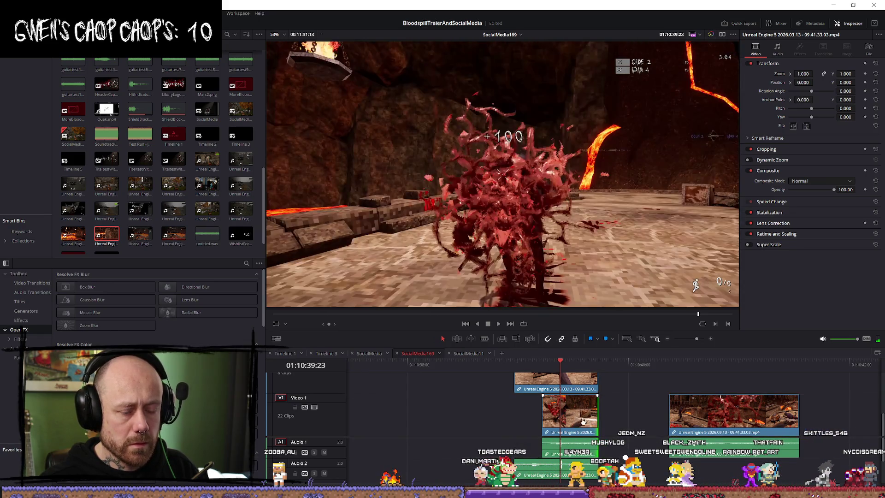
mouse_move(696, 419)
left_mouse_down()
mouse_move(734, 419)
mouse_move(705, 420)
left_mouse_up()
key("space")
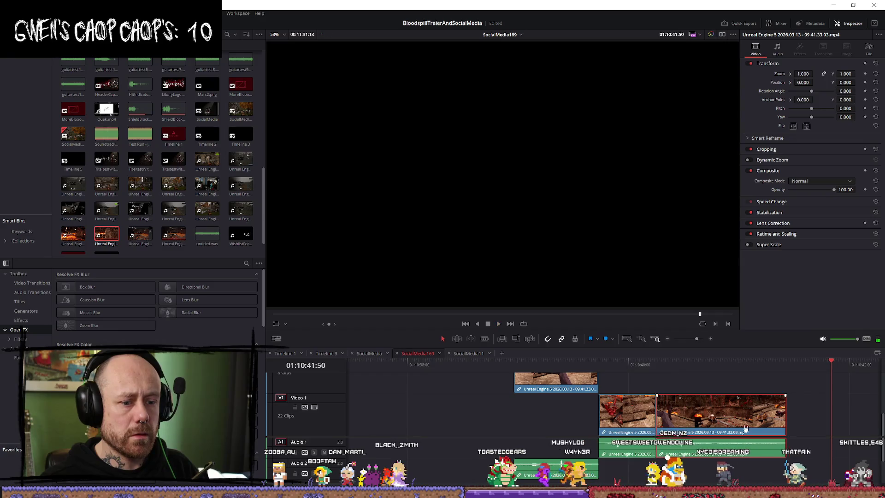
Shorten the upper clip's ending and move the far-right clip left to close the gap
scroll(737, 412, "down", 3)
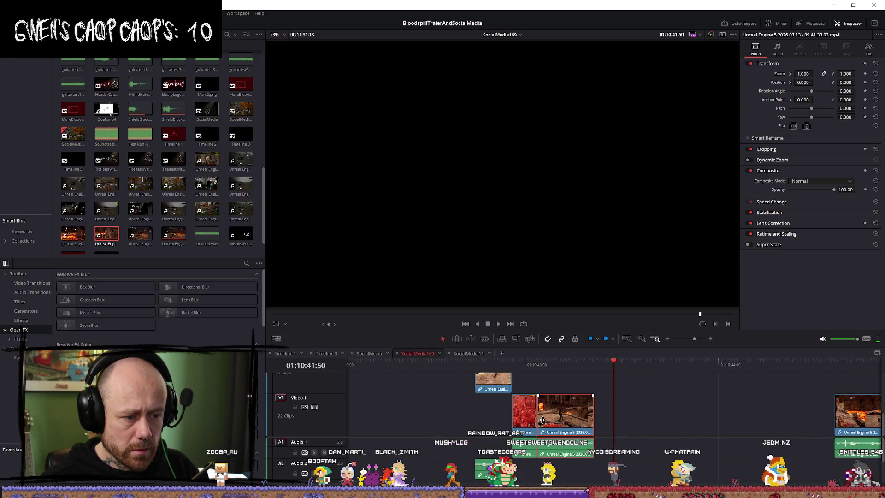
left_click_drag(560, 380, 532, 383)
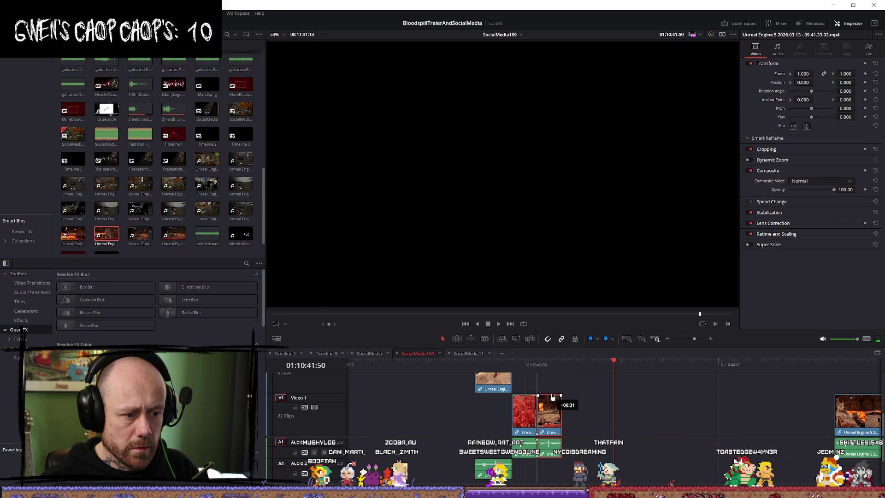
mouse_move(865, 419)
left_mouse_down()
mouse_move(597, 417)
mouse_move(594, 381)
mouse_move(569, 381)
mouse_move(599, 383)
mouse_move(614, 406)
left_mouse_up()
left_click(542, 365)
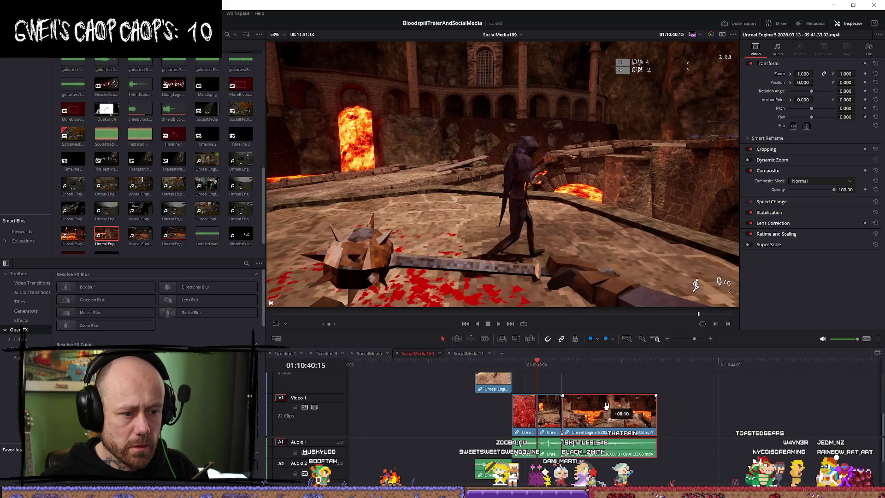
key("space")
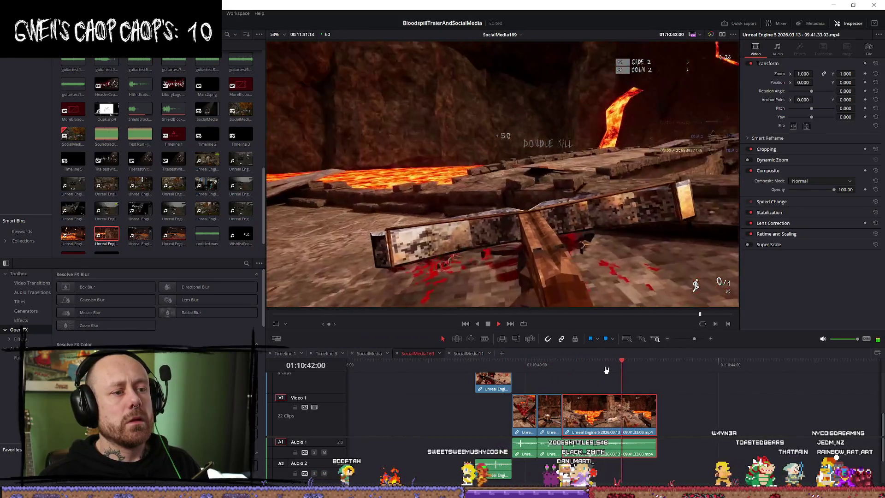
left_click(463, 365)
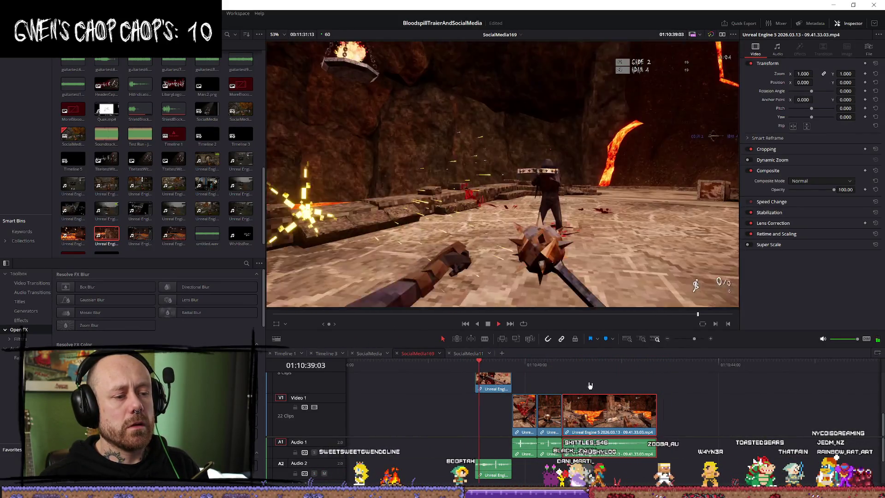
scroll(459, 391, "up", 3)
scroll(515, 409, "up", 2)
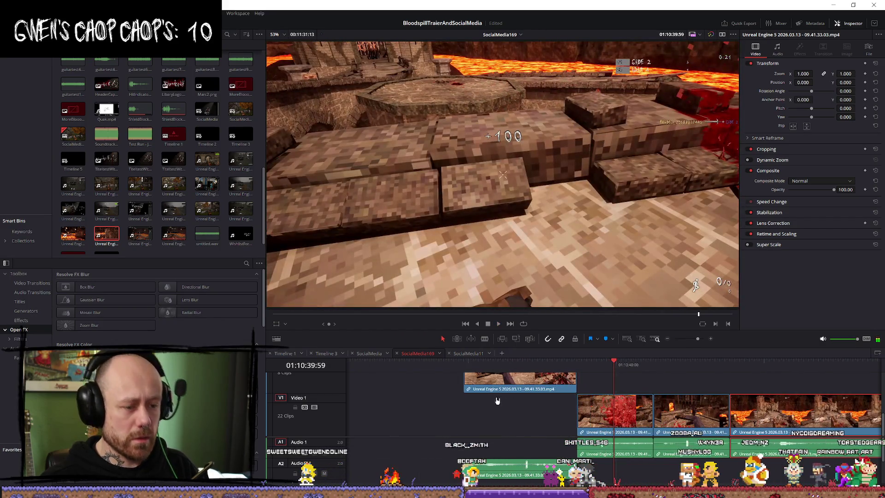
Trim the upper clip's start 12 frames later and play the trimmed section
left_click_drag(470, 381, 507, 379)
key("space")
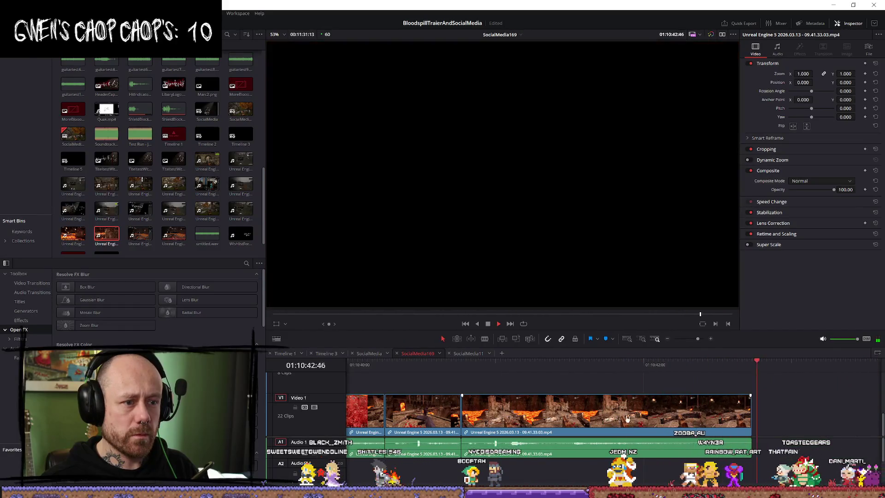
key("space")
scroll(580, 415, "down", 4)
scroll(565, 415, "up", 2)
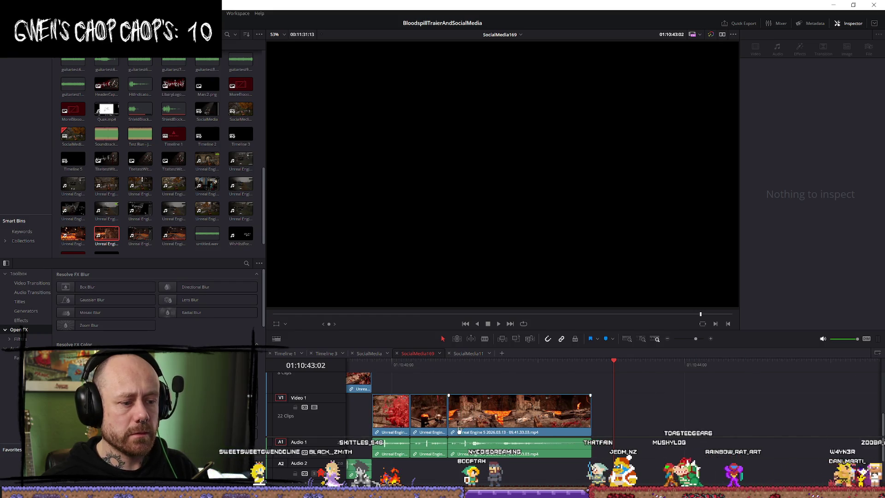
Raise the last clip to Video 2, nudge it about 10 frames later and review the overlap
key("Up")
key("Up")
key("Up")
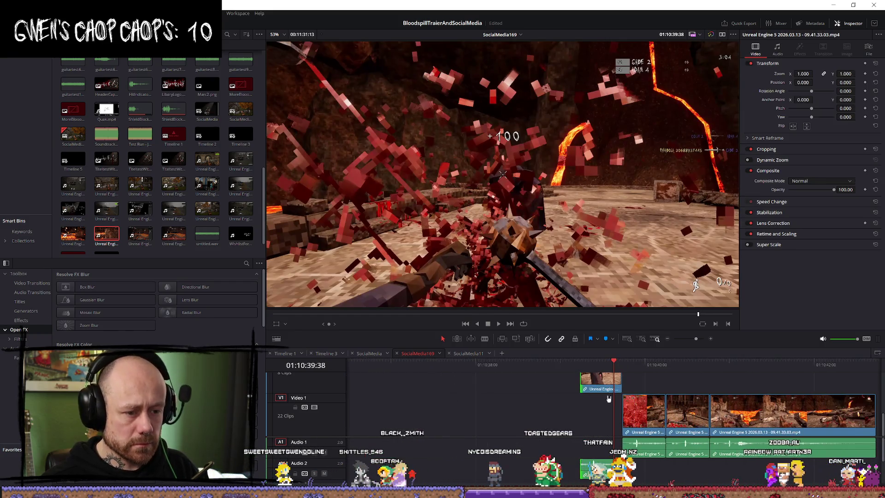
key("alt+Up")
key("shift+comma")
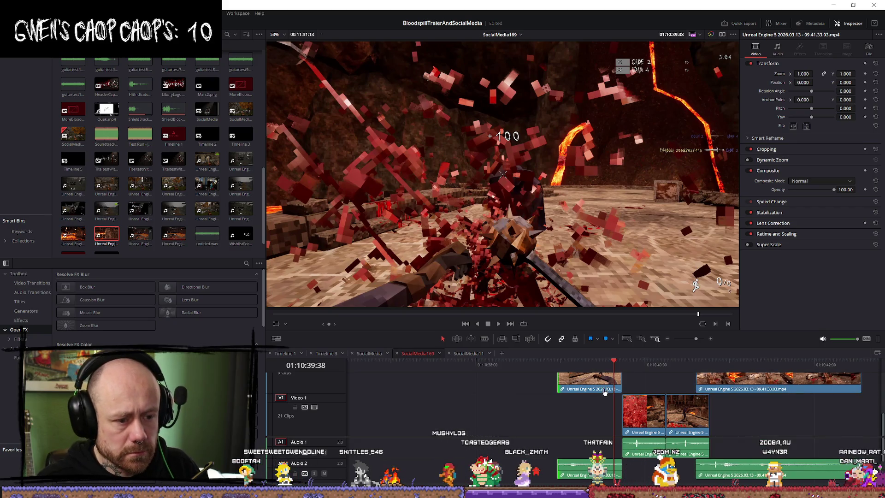
key("shift+period")
key("shift+period")
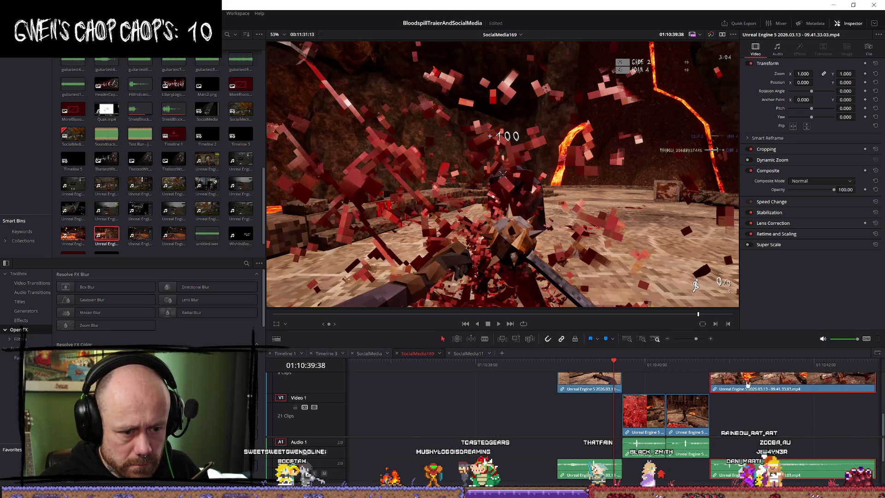
key("space")
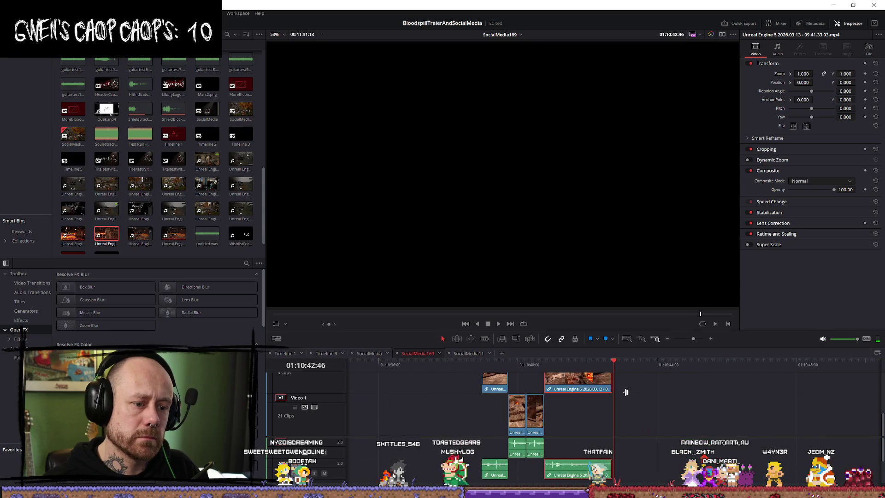
Extend the V2 clip's ending later and play through its new end point
scroll(613, 387, "up", 1)
left_click_drag(615, 383, 605, 384)
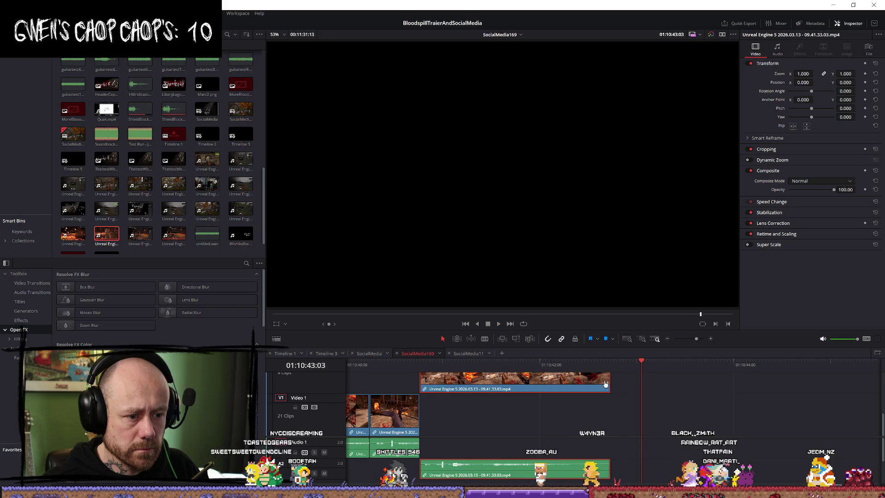
left_click_drag(610, 379, 684, 381)
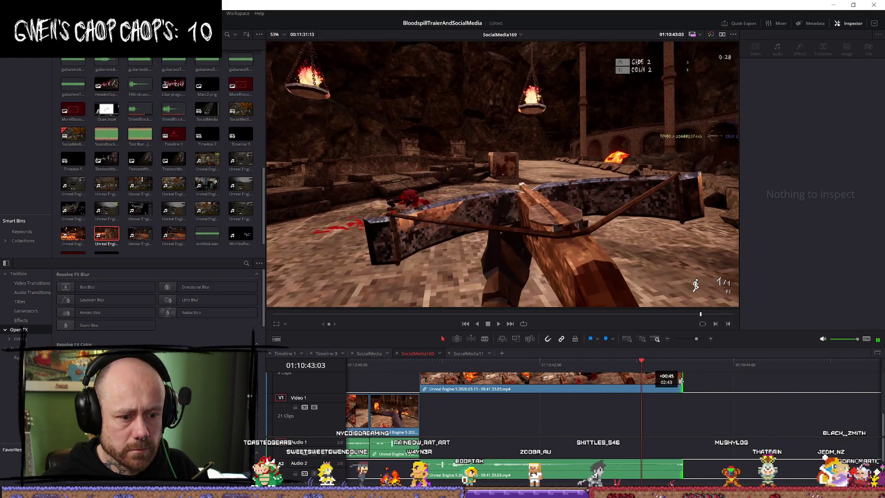
key("space")
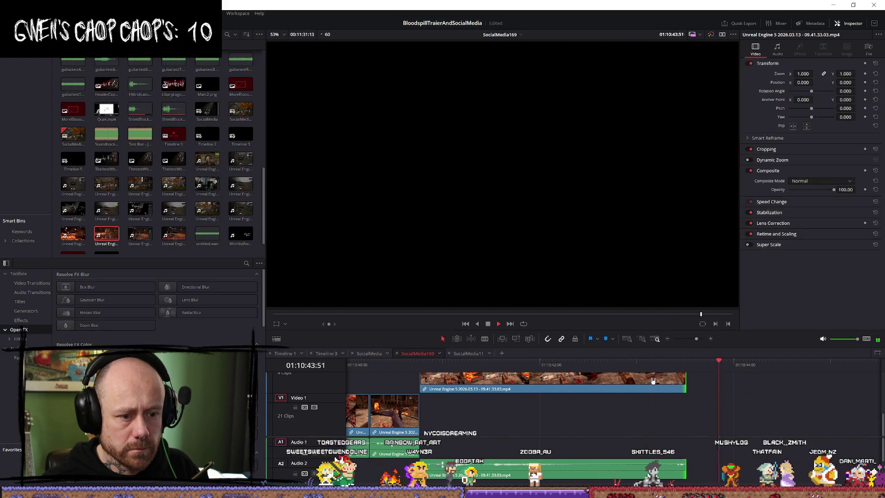
key("space")
left_click(594, 365)
key("space")
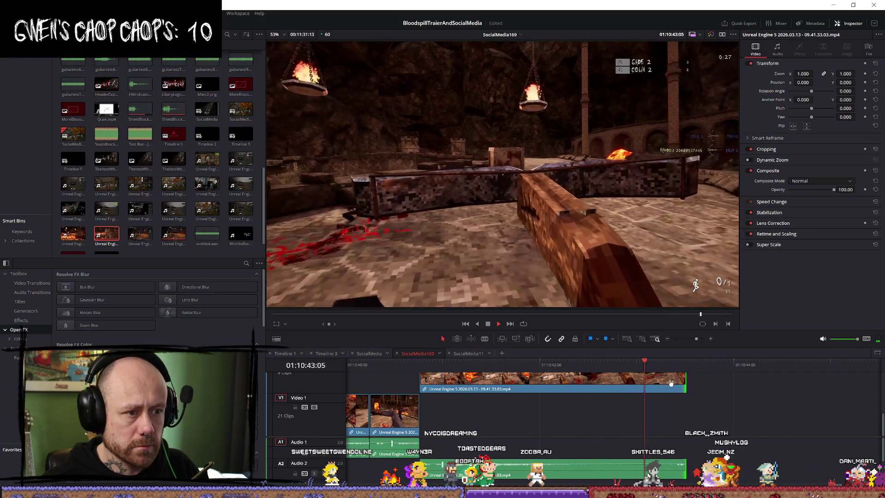
key("space")
Move the lava-arena clip left to the playhead near 01:10:43 and play it
scroll(679, 378, "down", 2)
scroll(673, 382, "down", 3)
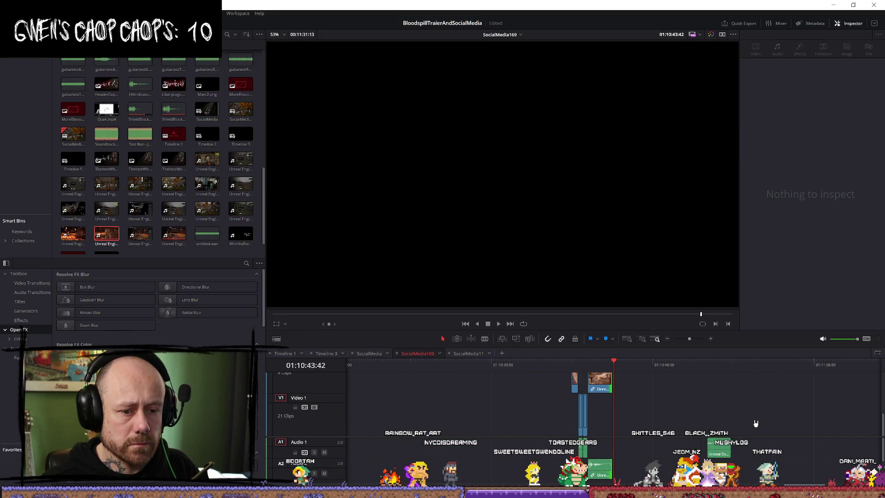
left_click(736, 453)
left_click(774, 454)
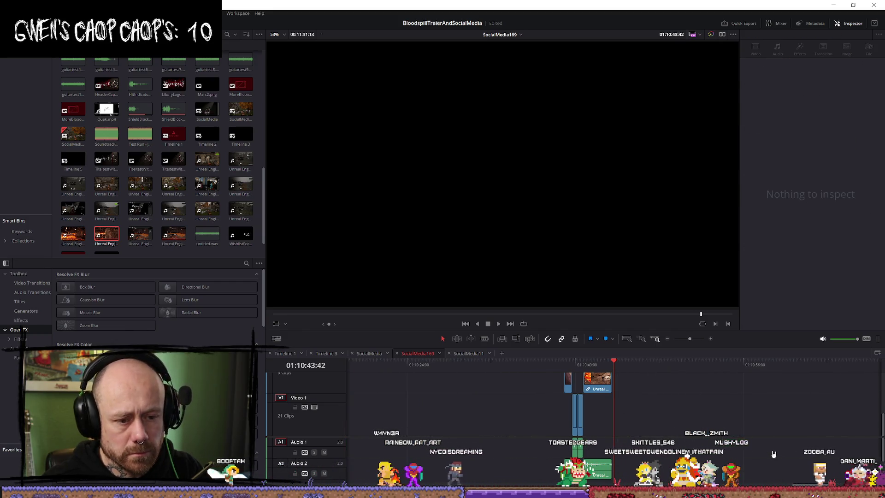
left_click_drag(855, 422, 573, 425)
left_click(540, 371)
key("space")
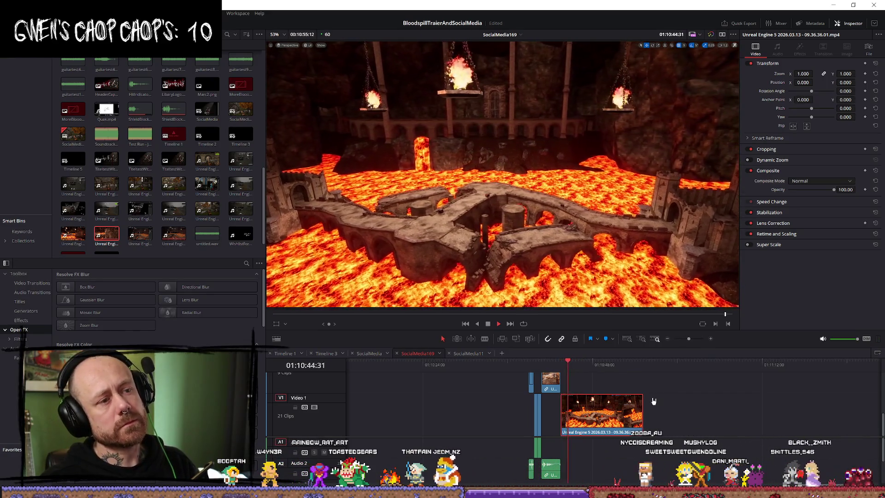
Stop playback, return to the lava-arena clip's start and zoom the timeline in around it
key("space")
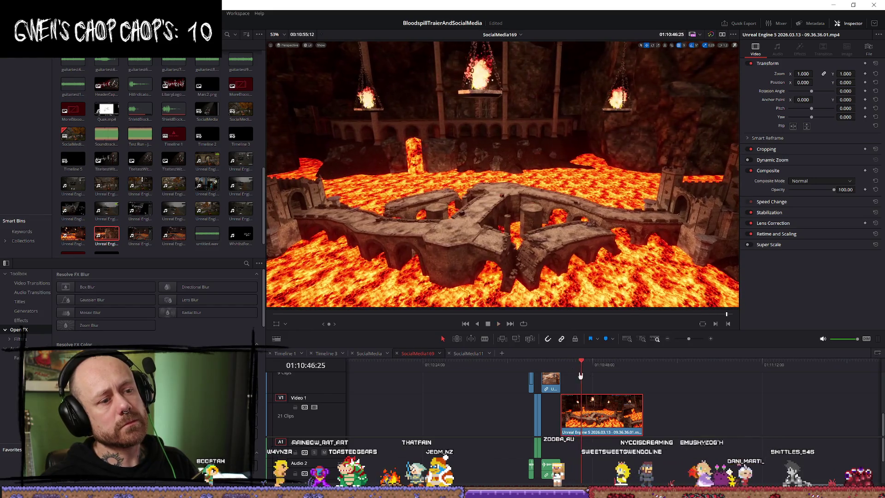
key("Up")
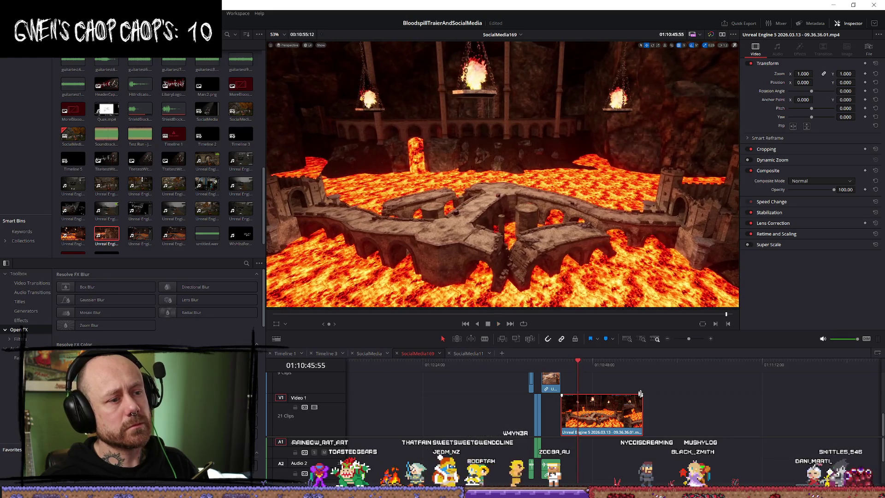
scroll(643, 398, "up", 2)
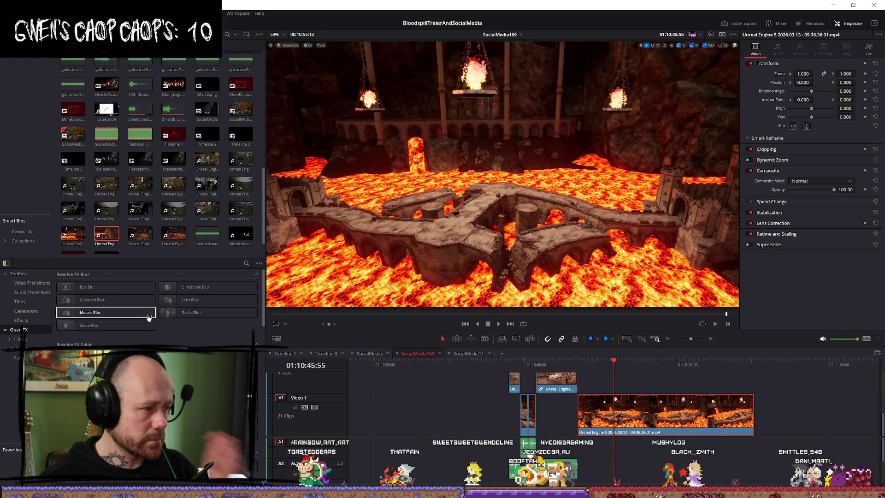
Search the effects library for 'tex' and drag a Text+ title onto V2 above the lava clip
left_click(220, 286)
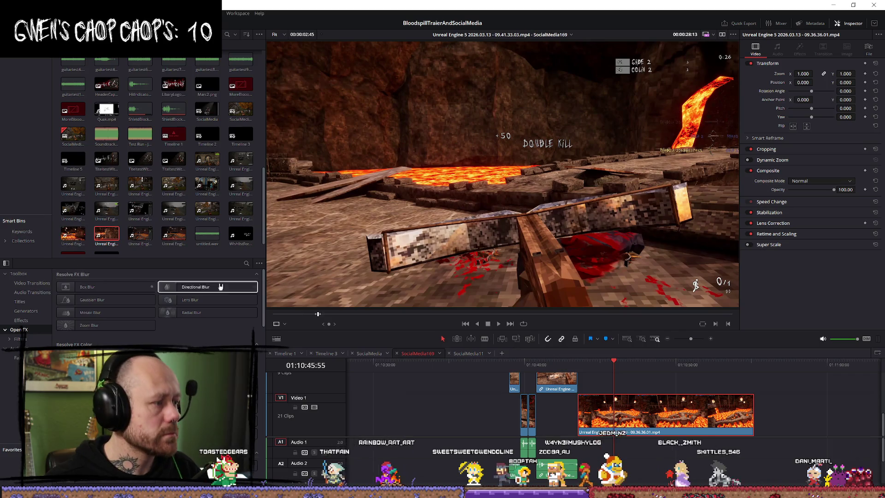
left_click(244, 263)
type("tex")
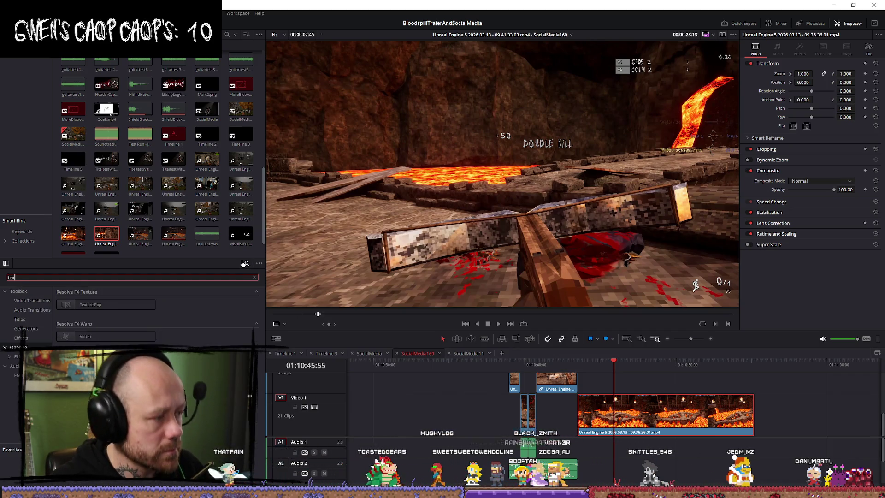
left_click(28, 300)
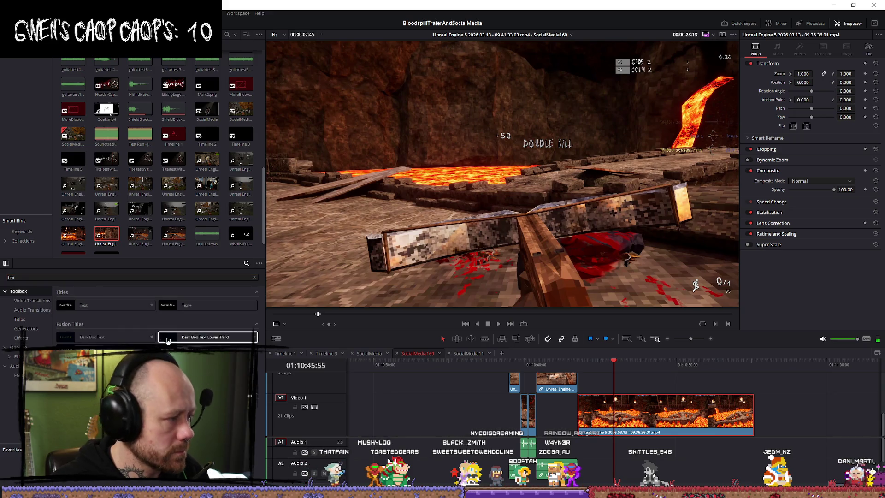
mouse_move(189, 312)
left_mouse_down()
mouse_move(509, 387)
mouse_move(629, 385)
left_mouse_up()
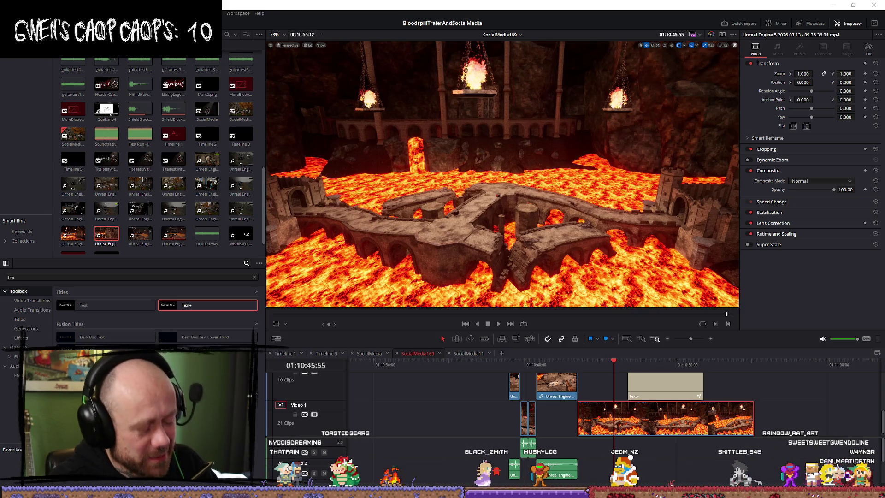
key("alt+Tab")
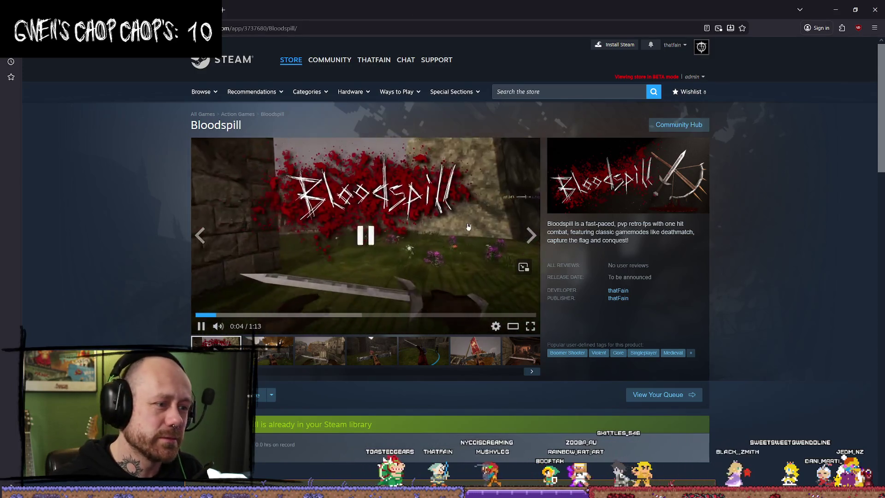
Switch from the Bloodspill Steam page to the BloodSpill Trello board tab
key("alt+Tab")
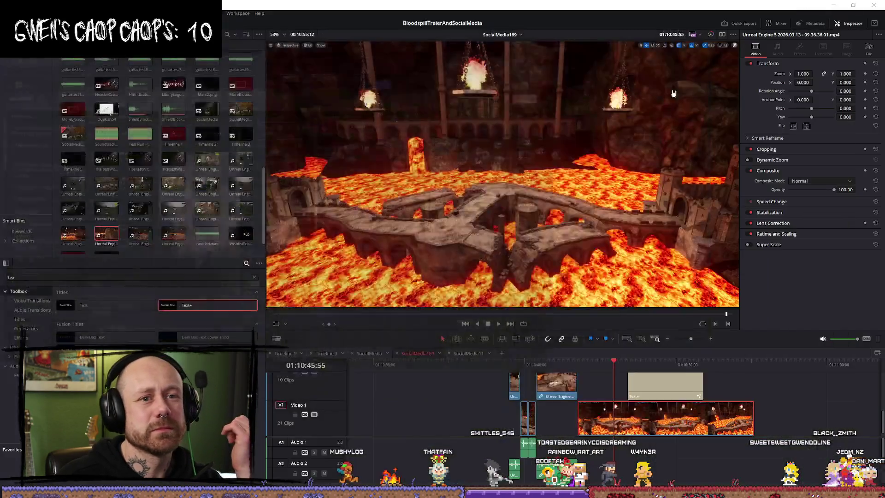
Minimize Firefox to get back to the DaVinci Resolve edit
left_click(835, 9)
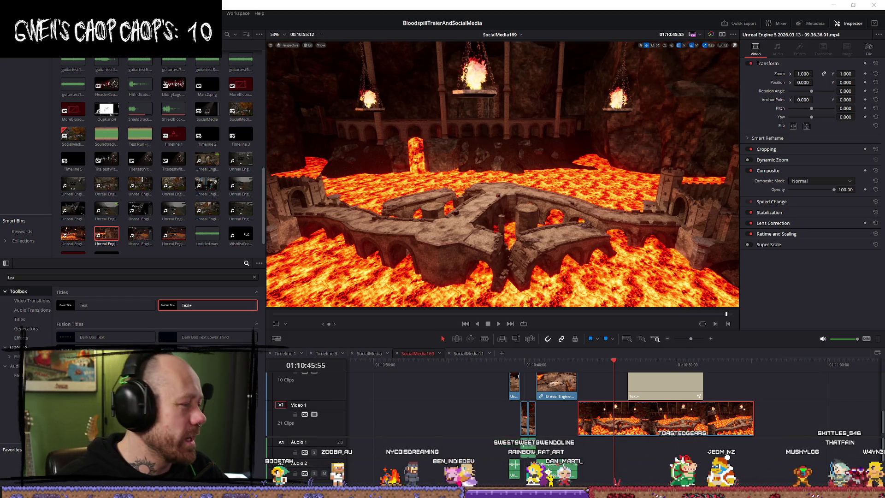
Move the playhead into the Text+ clip and change its text to 'the new level is coming in hot'
left_click(589, 362)
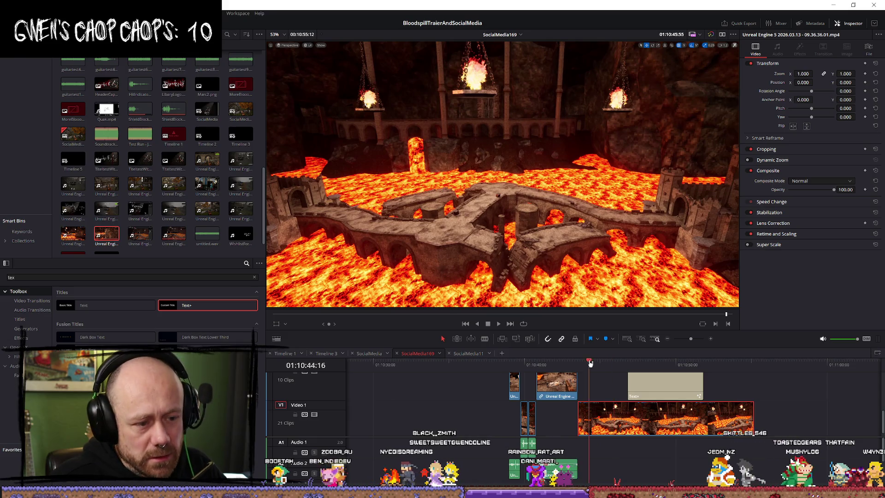
left_click_drag(589, 363, 656, 363)
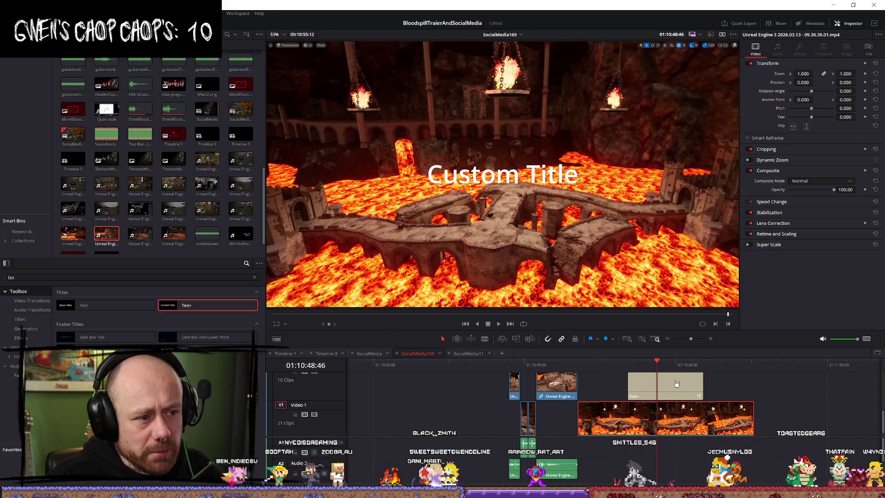
left_click(676, 383)
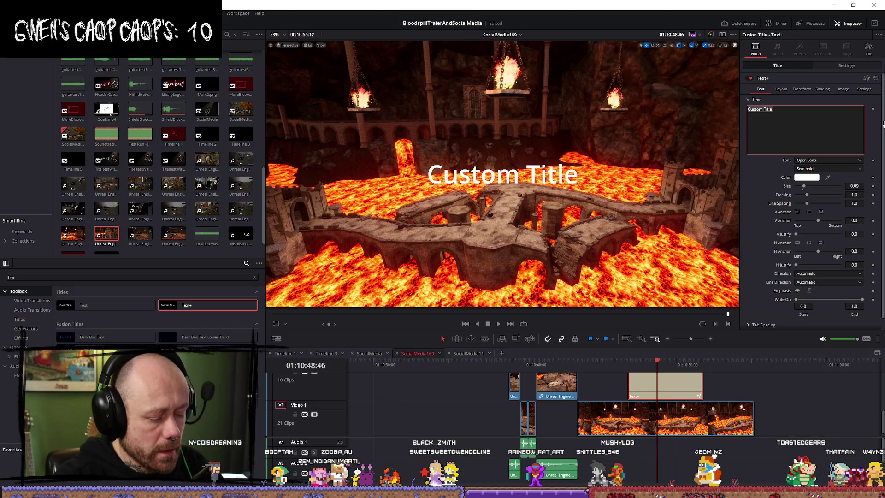
type("new lefge")
key("BackSpace")
key("BackSpace")
key("BackSpace")
type("vel is coming in ")
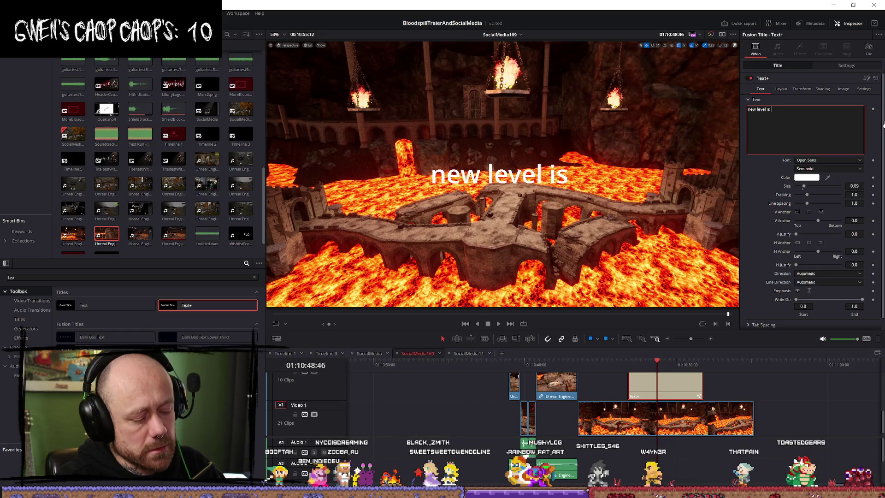
type("hot")
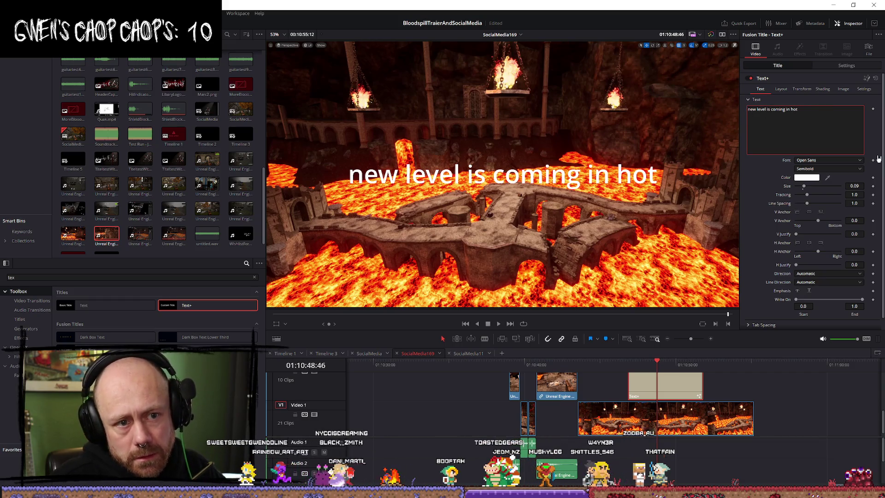
type("the")
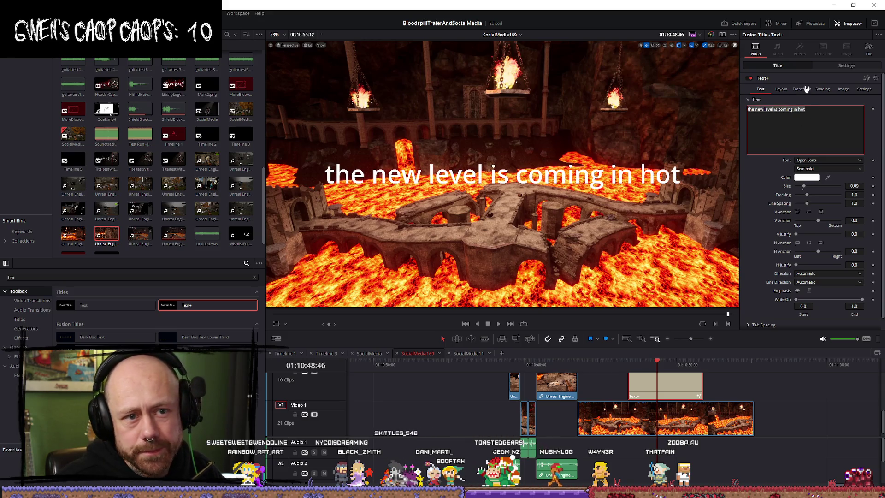
Browse the Inspector font list and choose the handwritten Jo_wrote_a_lovesong_Edited font
left_click(847, 161)
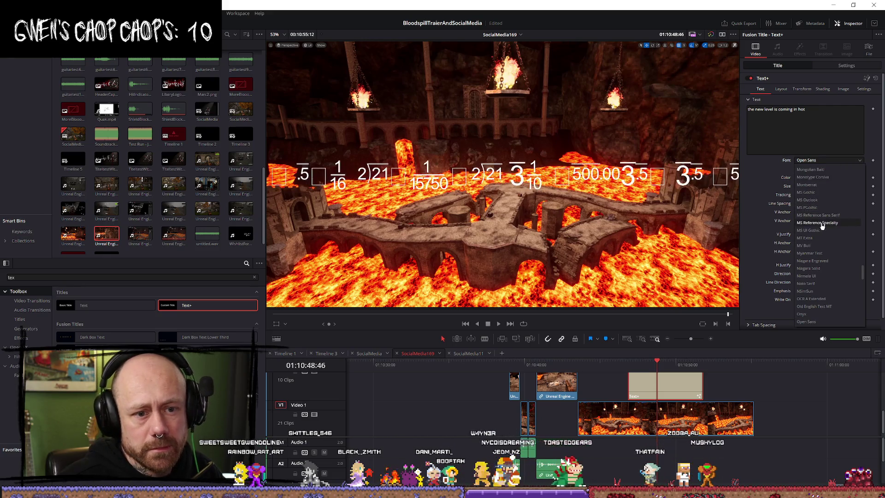
scroll(821, 225, "up", 8)
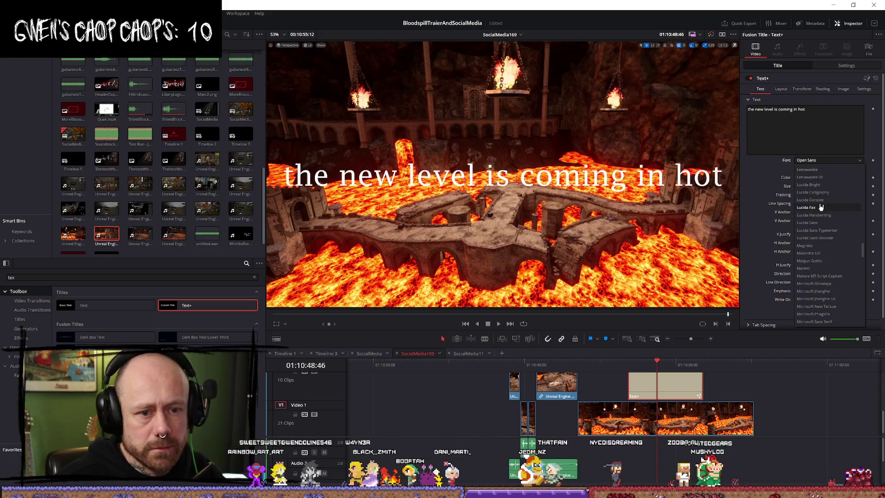
scroll(829, 191, "down", 15)
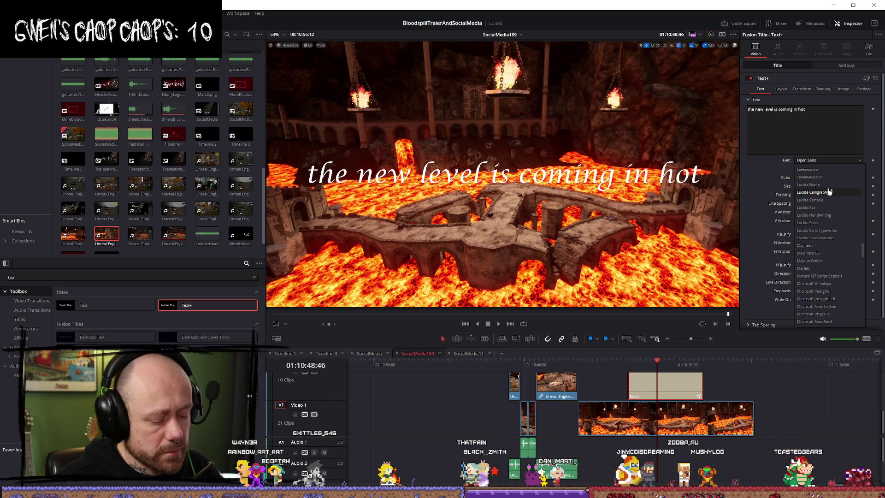
scroll(824, 221, "up", 8)
scroll(822, 258, "up", 20)
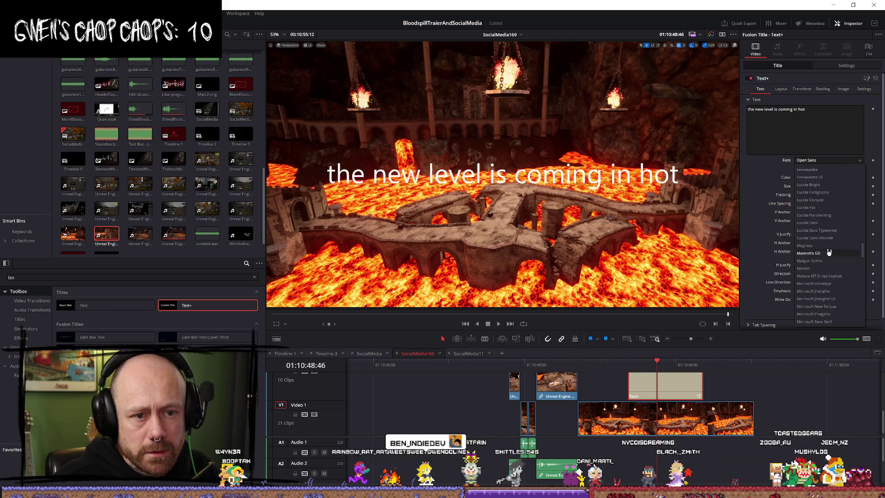
scroll(831, 228, "down", 10)
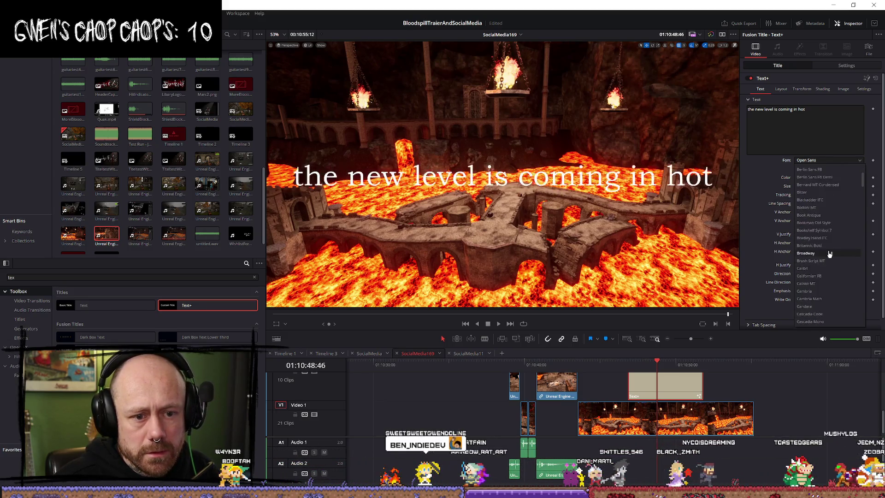
scroll(819, 254, "down", 10)
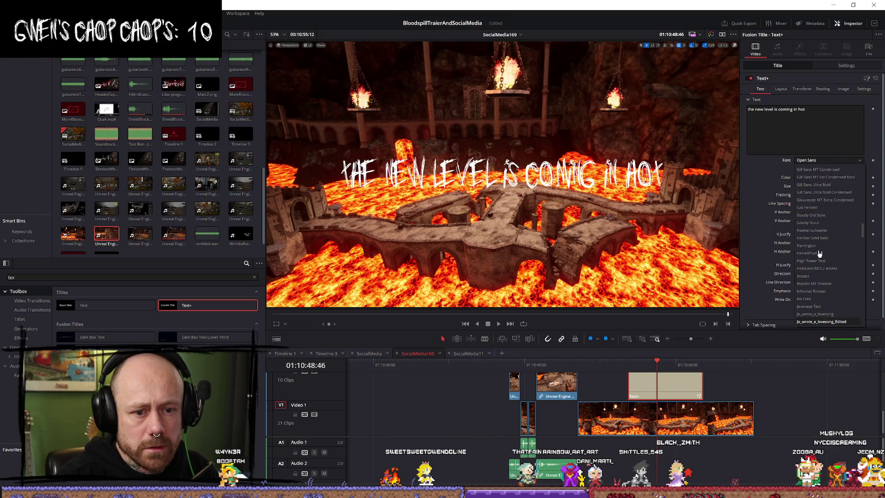
key("Return")
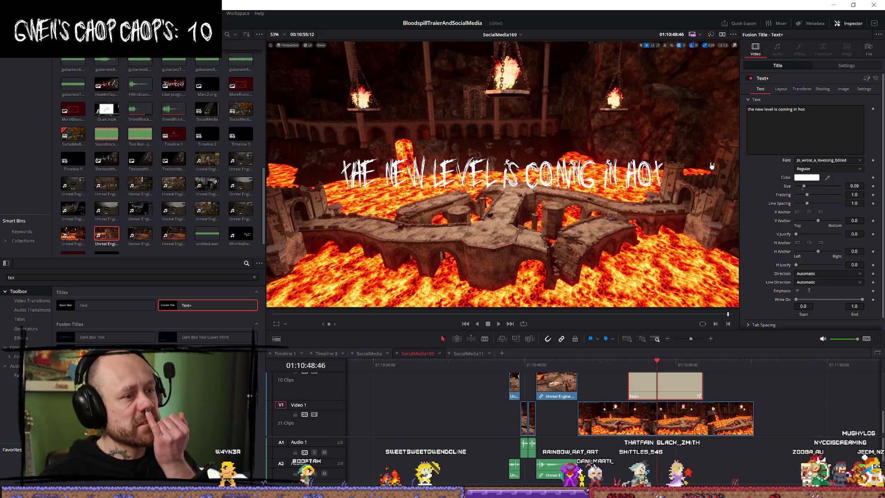
In Shading, enable the Black Shadow element and change the Red Outline colour to black
left_click(822, 89)
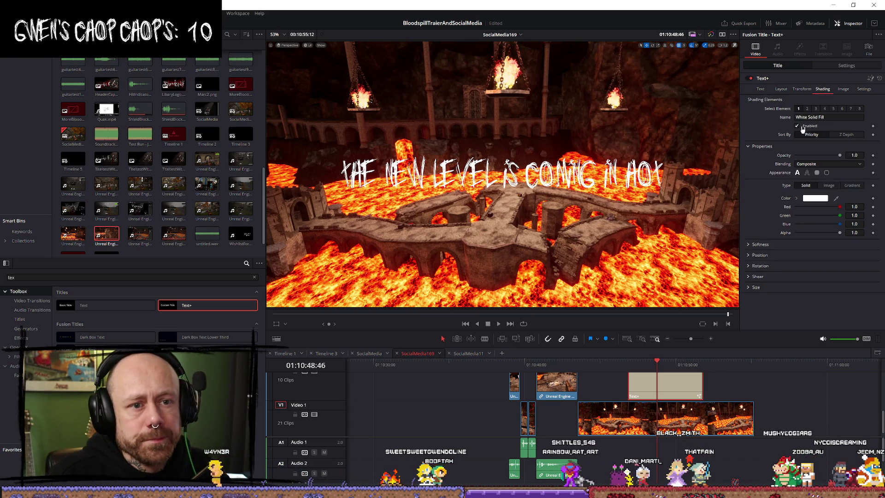
left_click(815, 109)
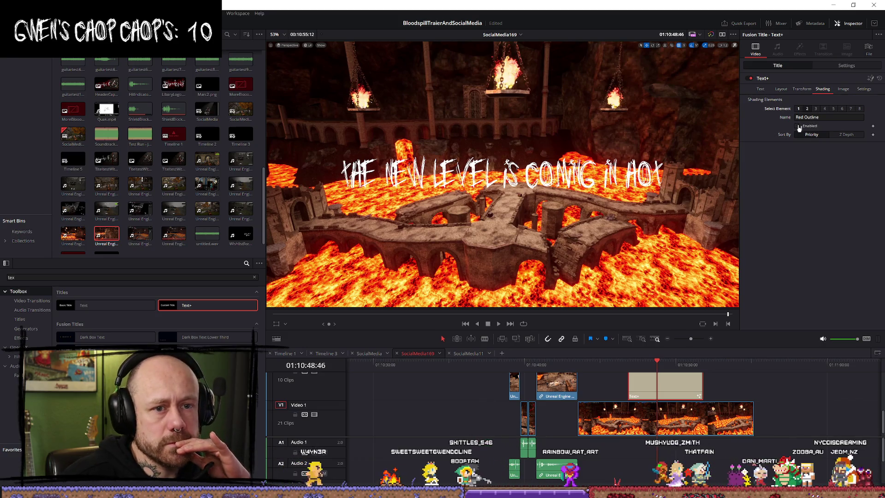
left_click(800, 126)
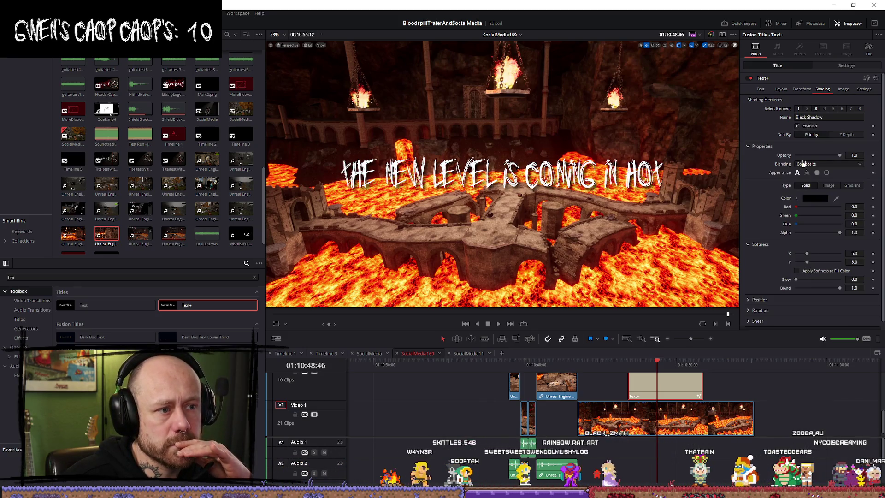
left_click(806, 109)
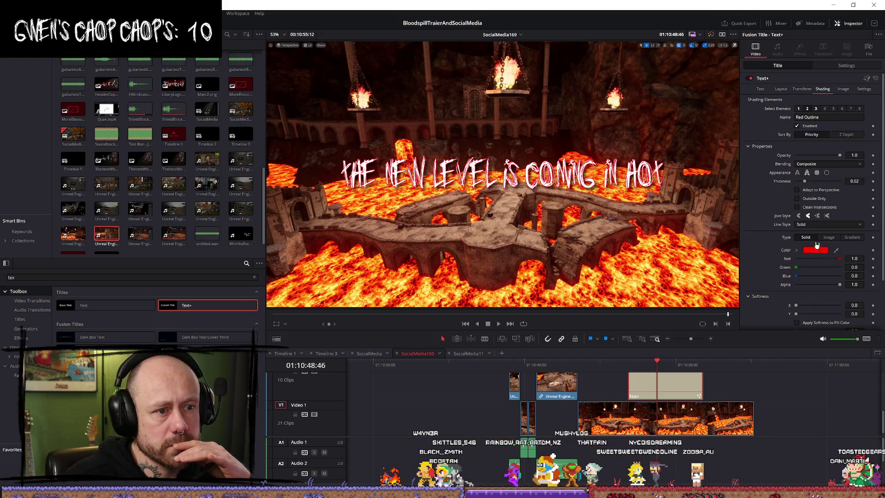
left_click(822, 250)
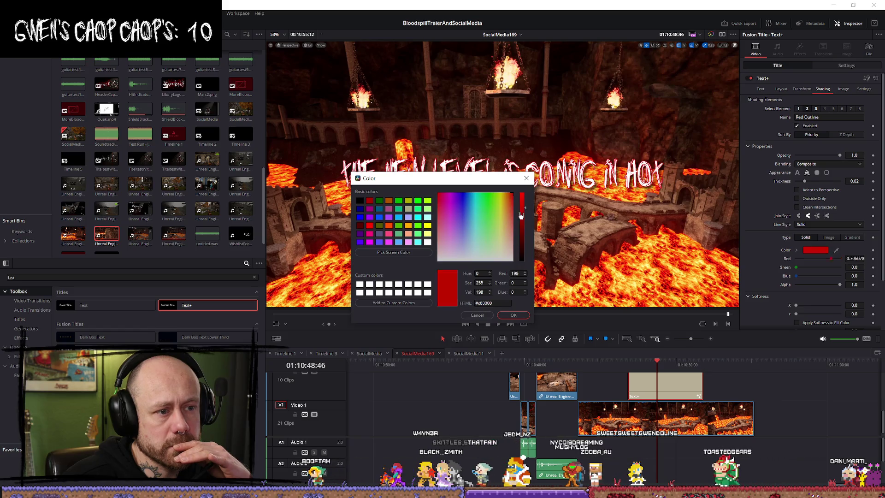
left_click(514, 316)
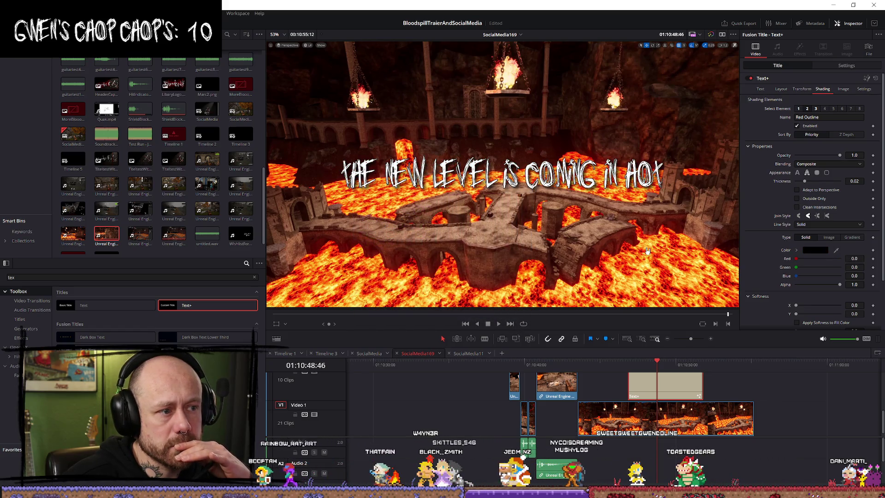
left_click(761, 90)
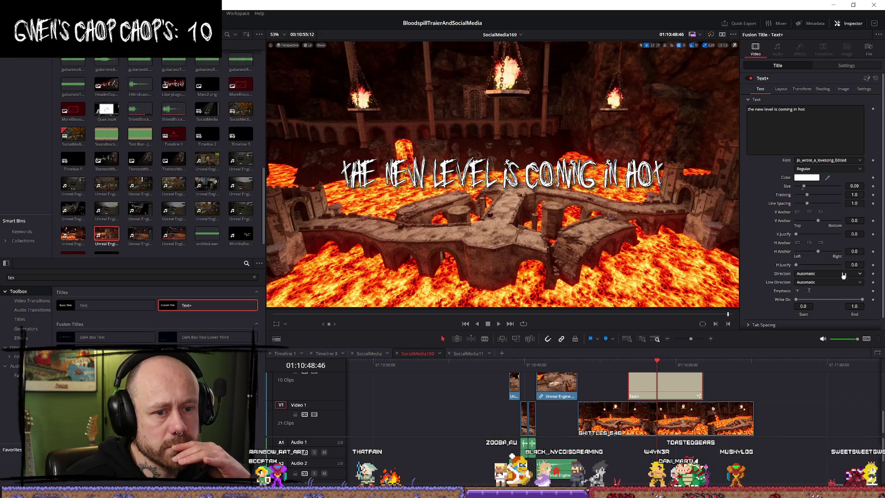
Reduce the title Size from 0.08 to 0.05, then marquee-select several timeline clips
scroll(843, 275, "down", 1)
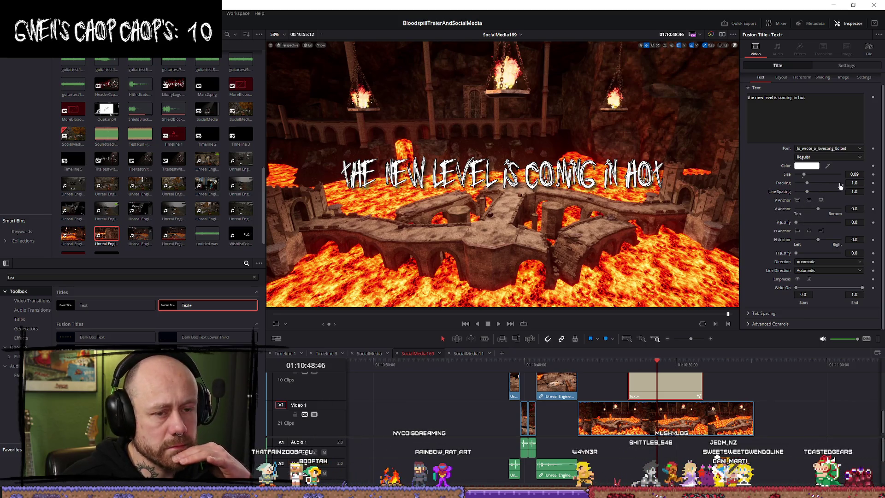
left_click_drag(803, 176, 802, 176)
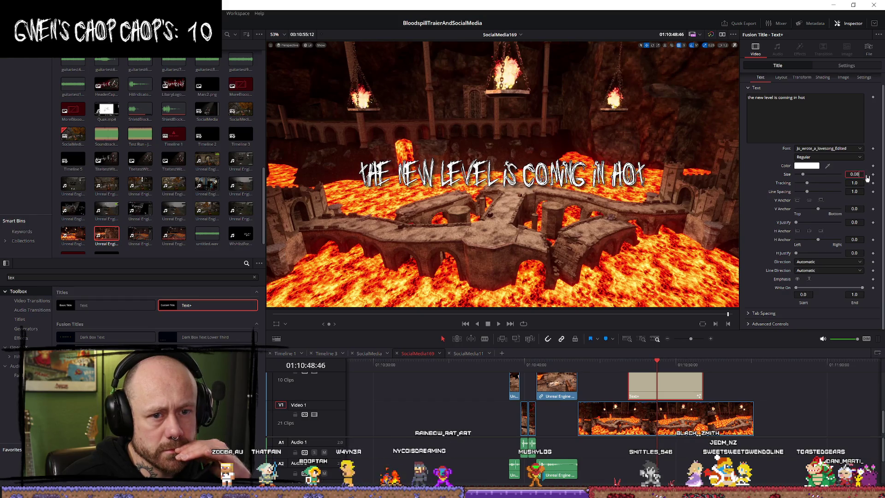
key("Tab")
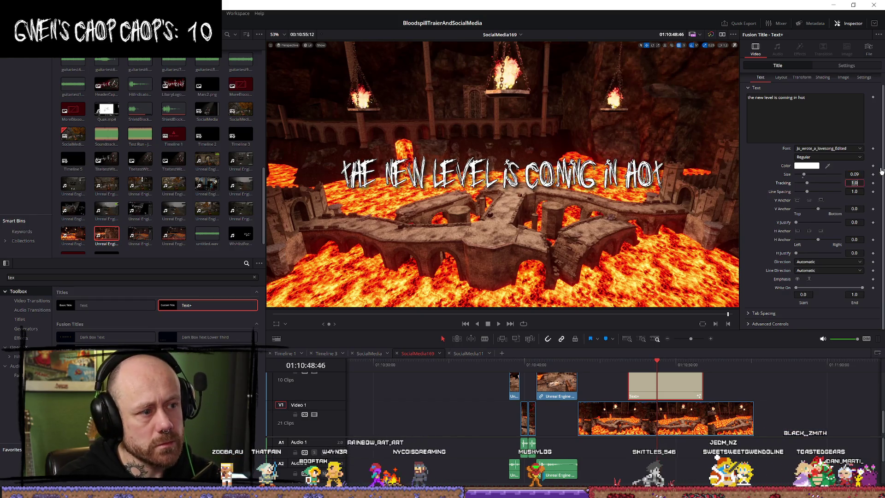
left_click(804, 180)
left_click_drag(804, 179, 803, 179)
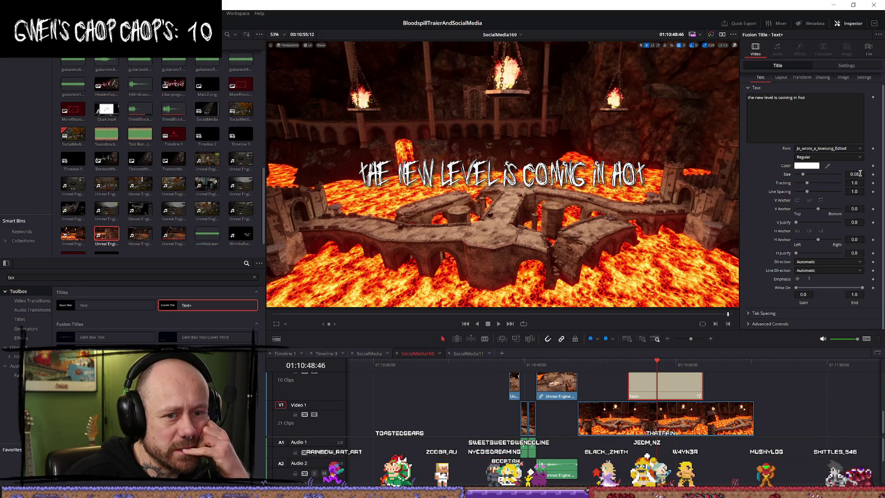
key("BackSpace")
type("5")
key("Tab")
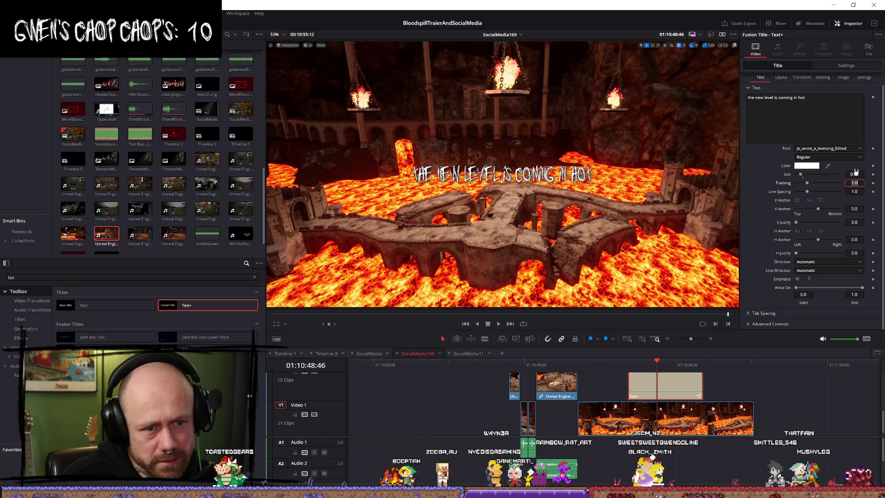
mouse_move(754, 470)
left_mouse_down()
mouse_move(491, 383)
mouse_move(498, 387)
left_mouse_up()
scroll(576, 405, "down", 2)
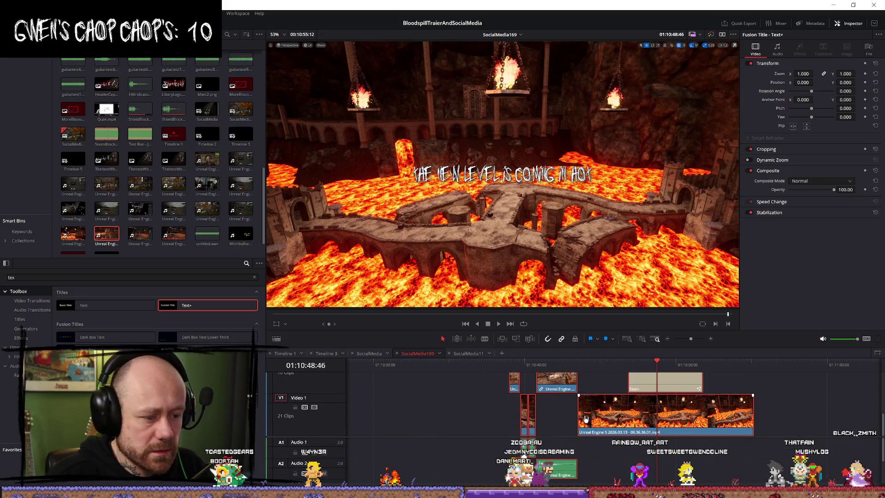
On the SocialMedia11 timeline, select the gory gameplay clip plus the small V1 clip
left_click(478, 354)
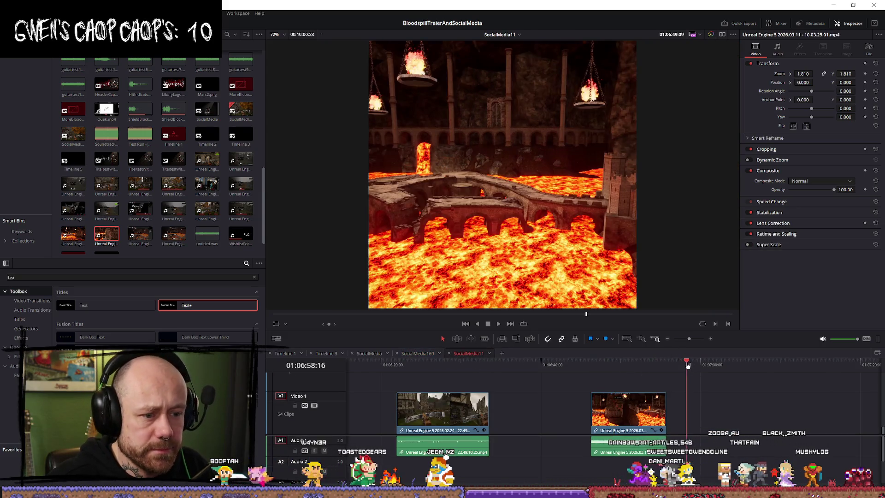
left_click(688, 365)
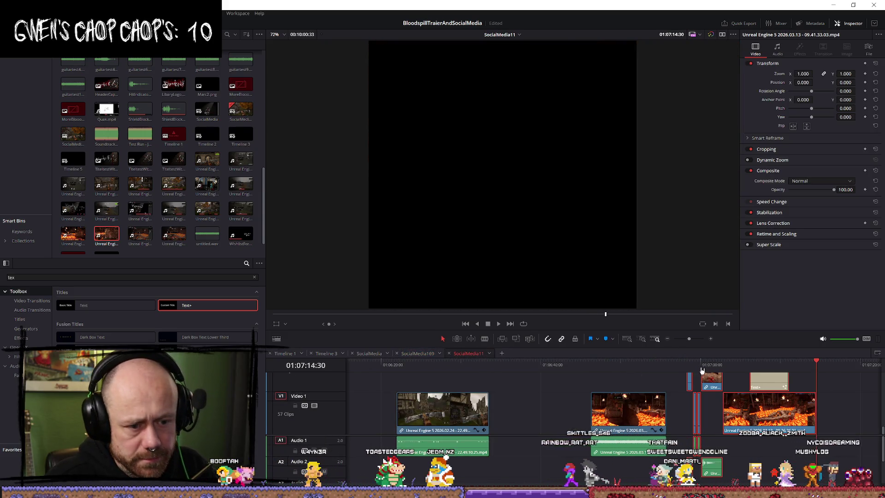
left_click(693, 365)
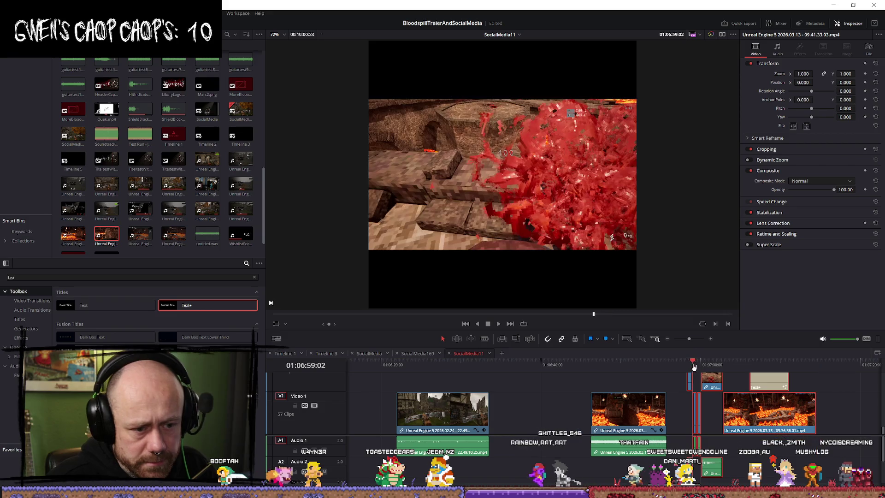
scroll(807, 391, "up", 3)
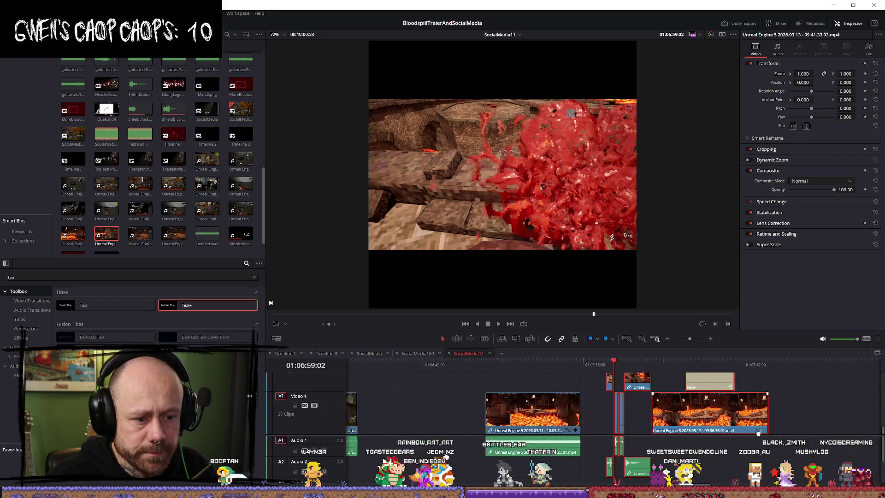
scroll(762, 420, "up", 2)
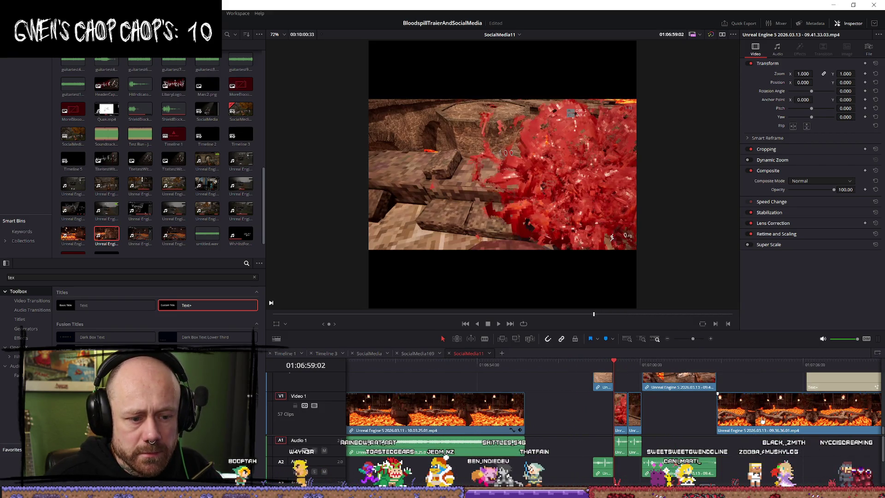
left_click(624, 416, "ctrl")
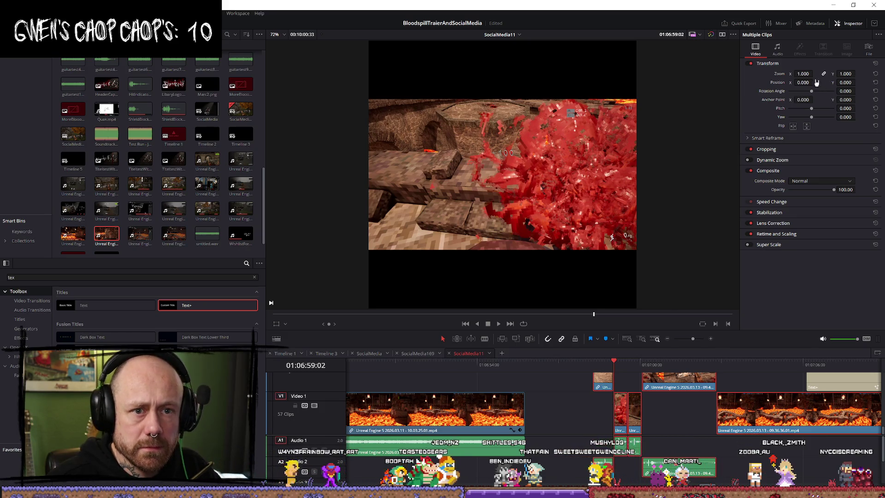
Raise the selected clips' Transform Zoom from 1.750 to 1.800 and play them back
left_click_drag(802, 73, 814, 74)
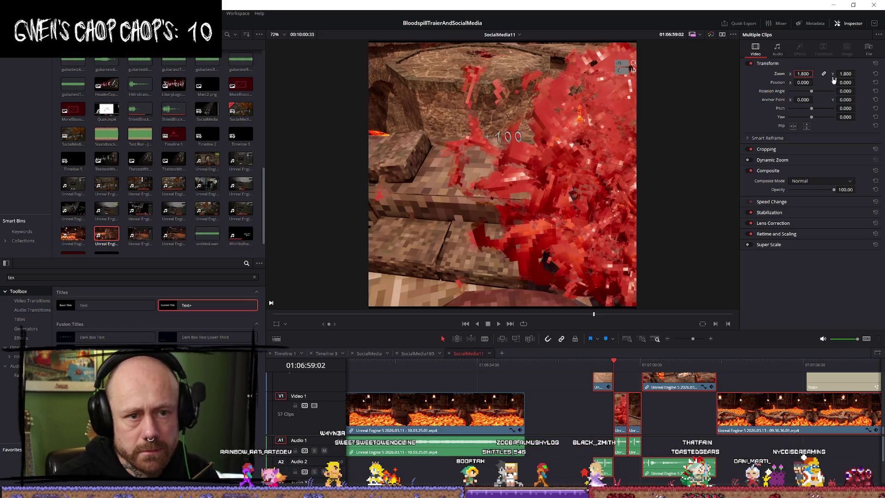
key("space")
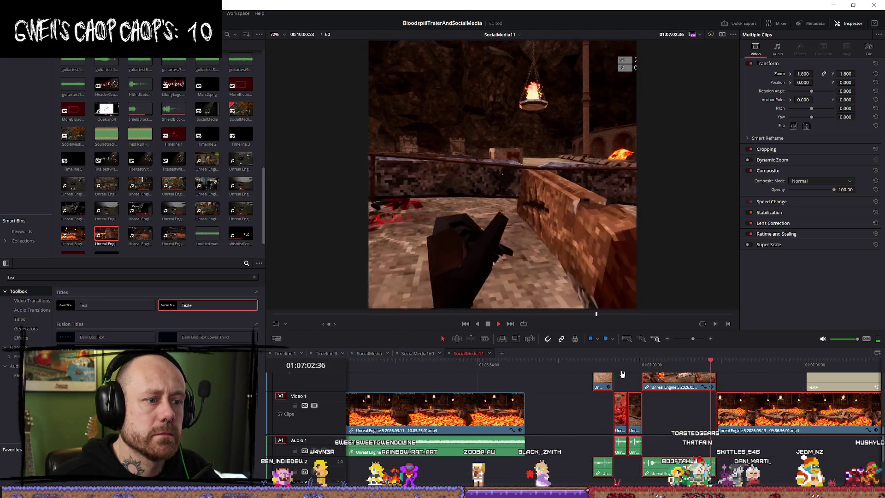
key("space")
Extend the title clip earlier and set title Size 0.09, V Justify 0 and Tracking 1.1
left_click_drag(804, 378, 745, 378)
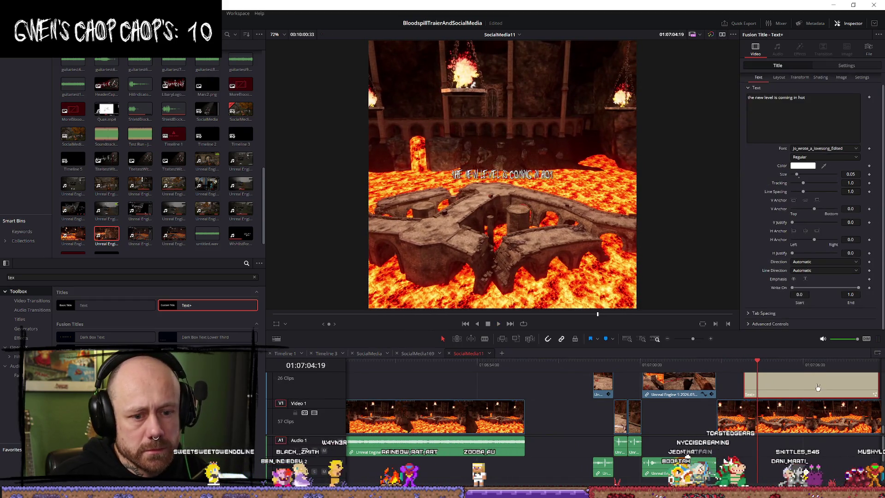
left_click_drag(797, 175, 803, 178)
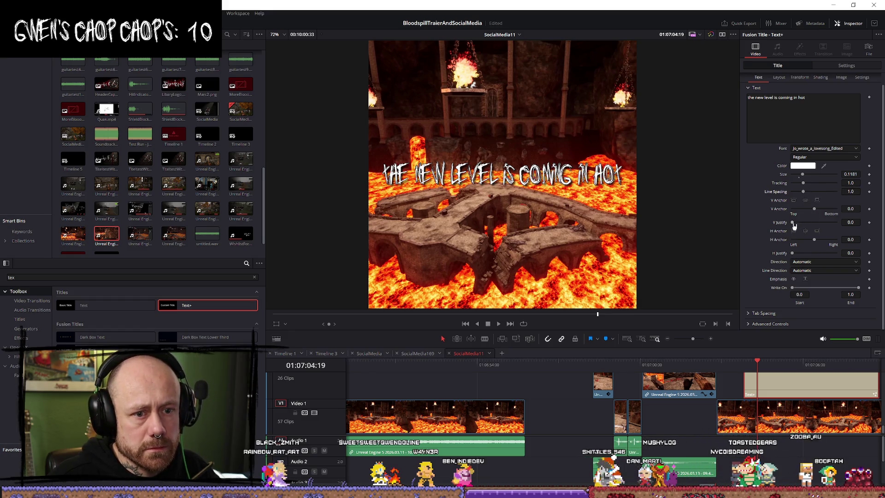
left_click_drag(808, 225, 796, 229)
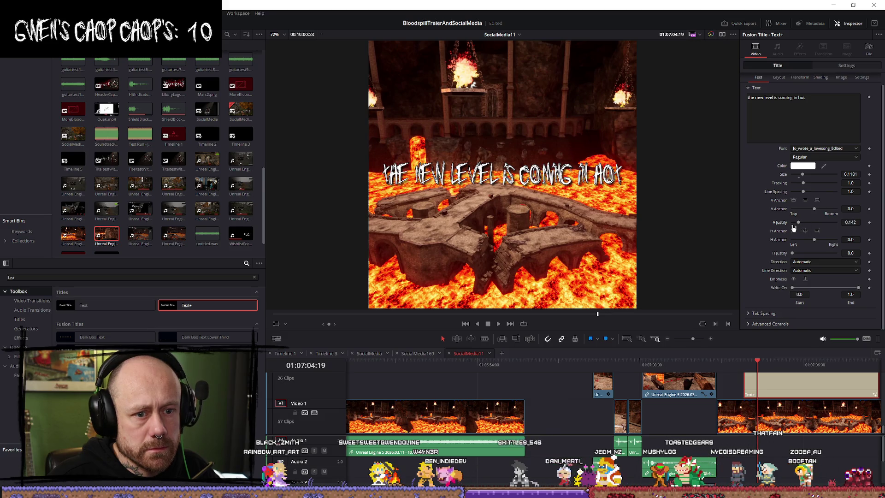
left_click_drag(803, 183, 804, 184)
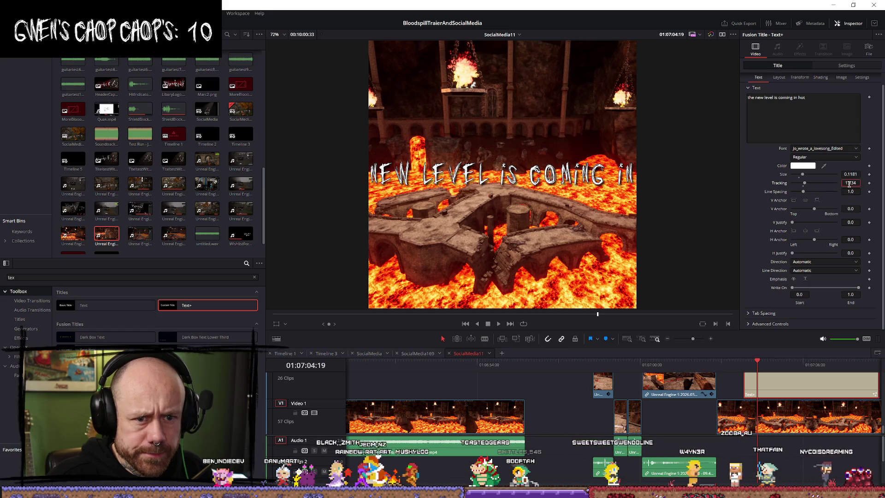
type("1.1")
key("Tab")
type("0.09")
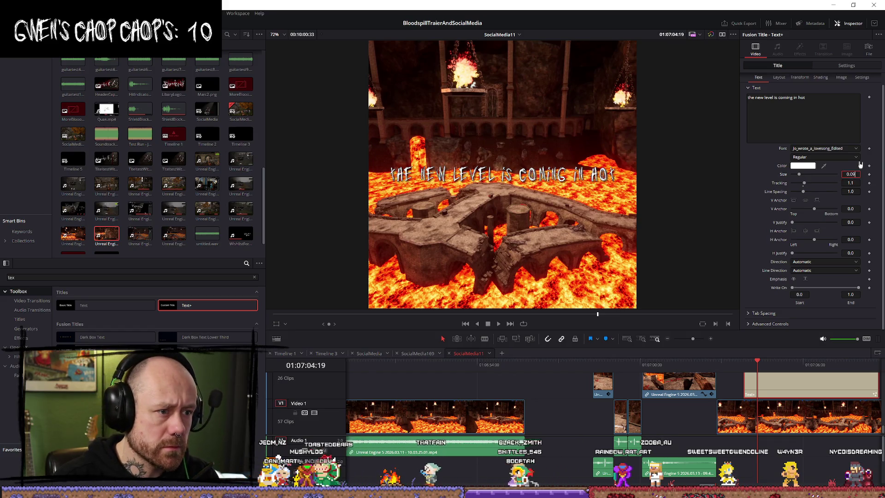
key("Tab")
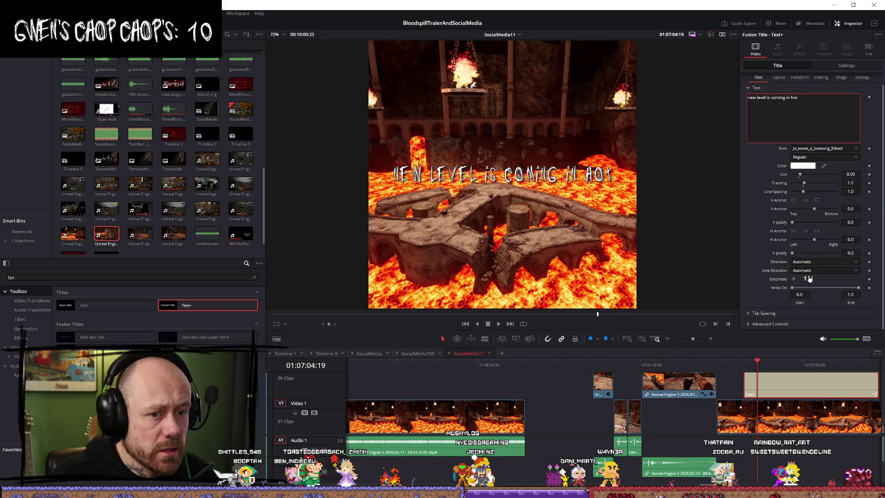
Set the title's Transform Rotation Angle to 10 degrees
left_click(847, 66)
left_click(802, 97)
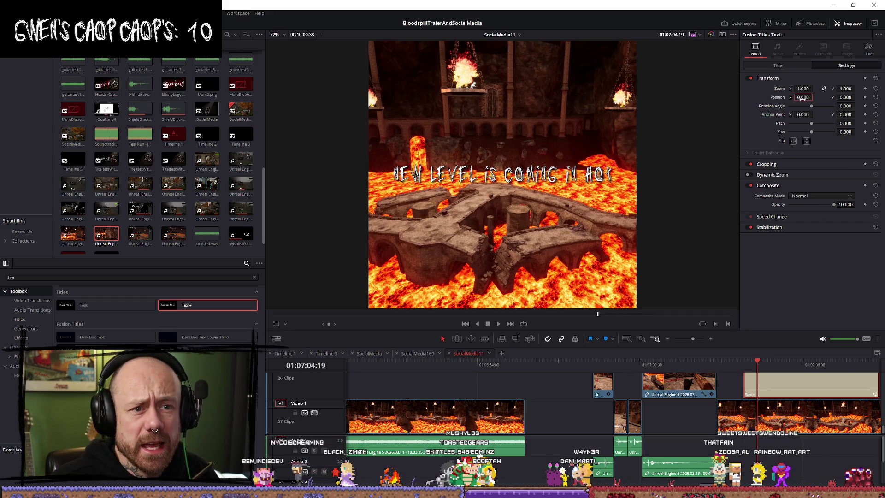
left_click_drag(812, 107, 813, 108)
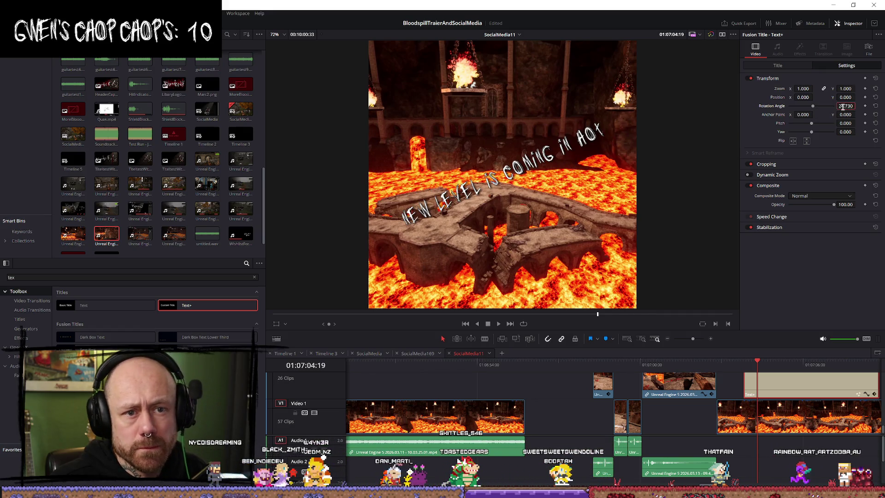
type("0")
key("Return")
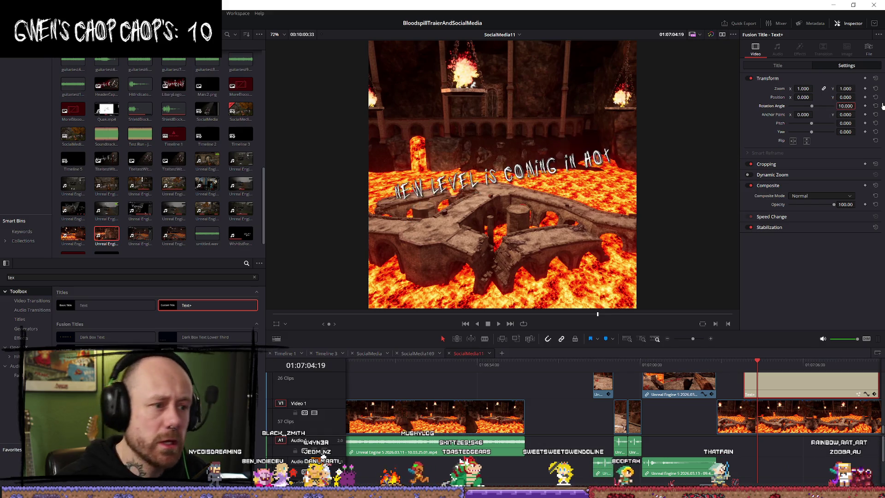
Try shifting Position X right, reset it to 0, and play back the rotated title
left_click_drag(803, 96, 848, 98)
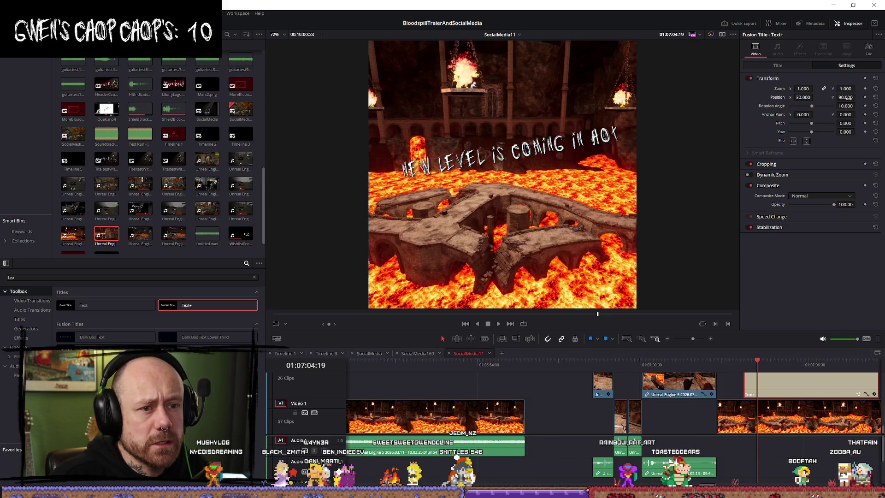
type("0")
key("Return")
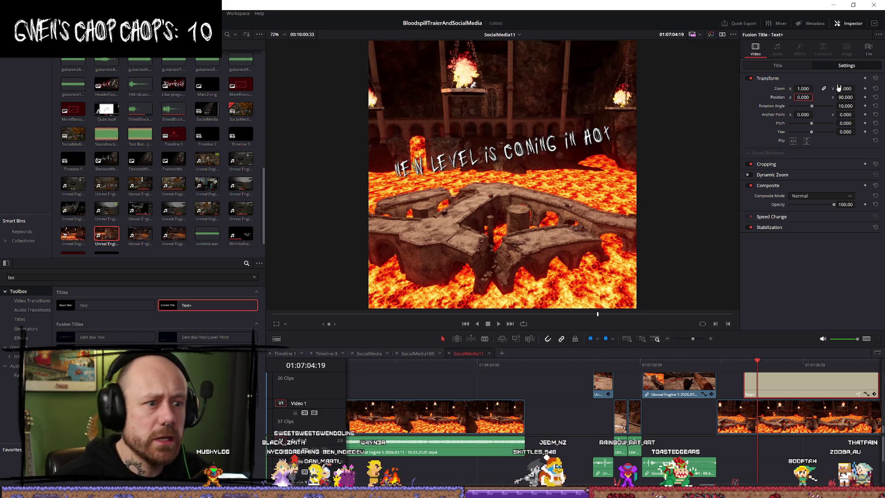
left_click(777, 67)
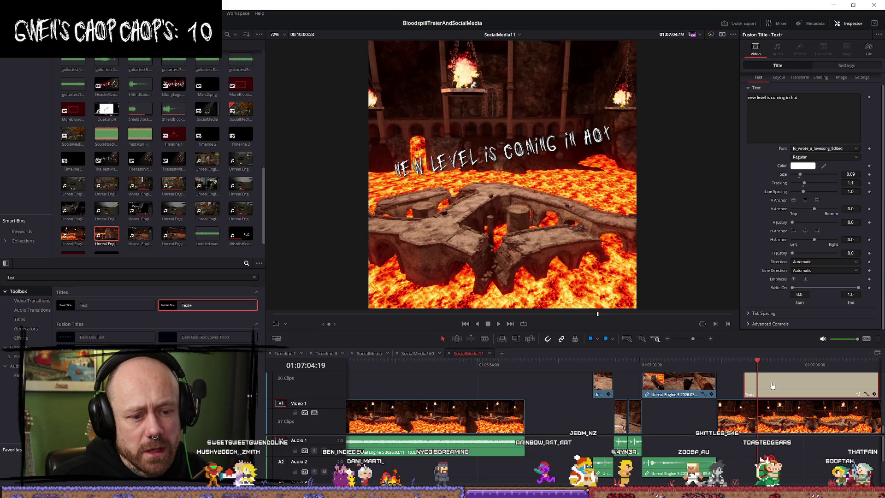
key("space")
key("space")
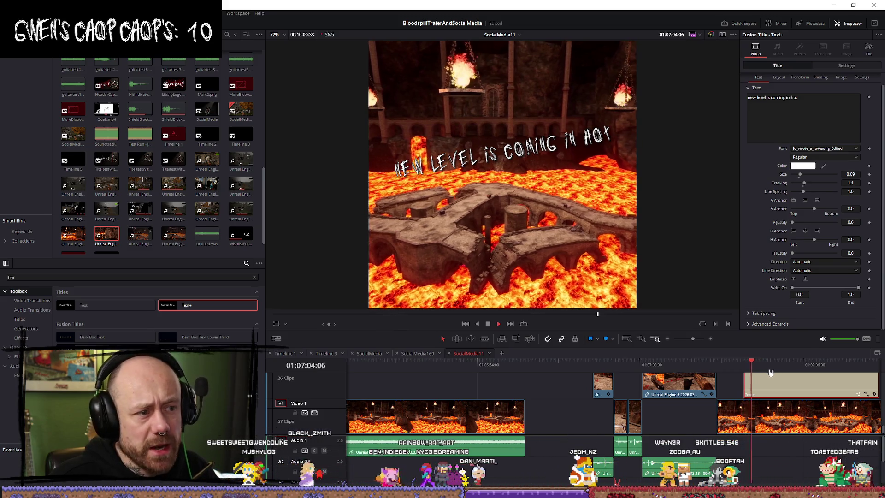
scroll(768, 371, "up", 3)
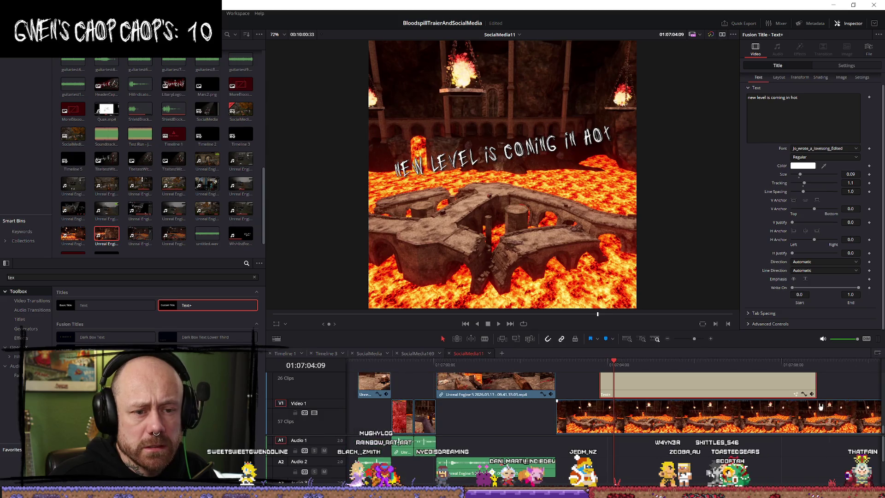
Move the SocialMedia11 title clip about 50 frames earlier, right after the preceding gameplay clip
left_click_drag(618, 365, 601, 367)
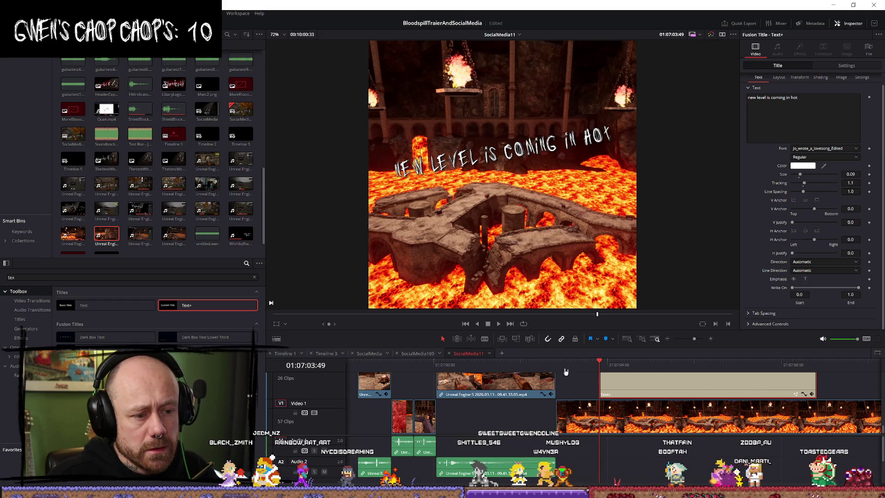
key("slash")
key("space")
left_click_drag(573, 364, 562, 366)
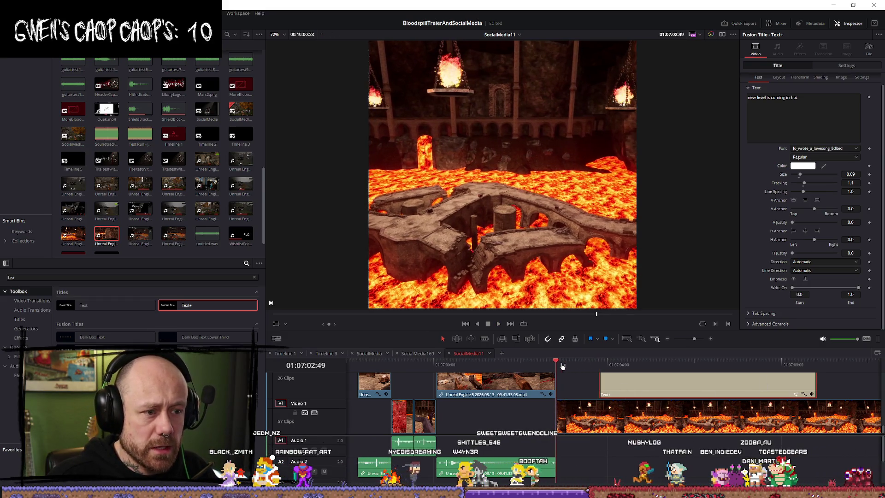
mouse_move(638, 393)
left_mouse_down()
mouse_move(586, 389)
mouse_move(601, 386)
left_mouse_up()
key("space")
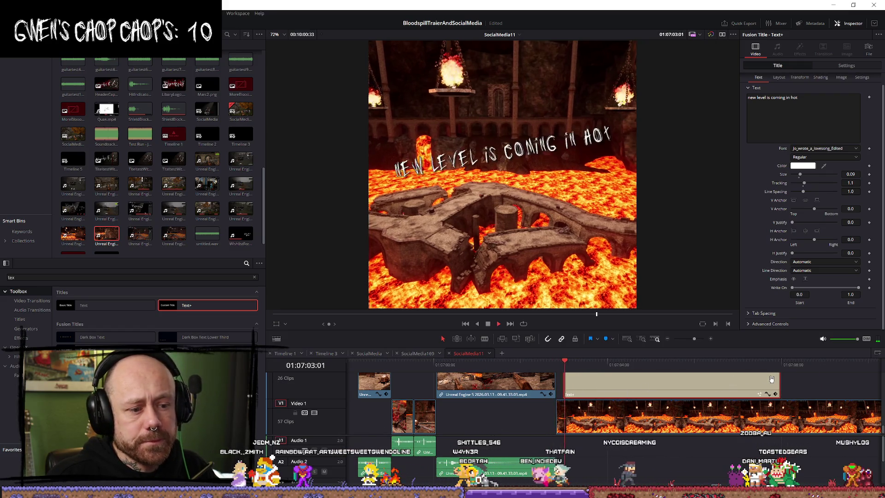
Keyframe the title's Write On so it starts hidden and is fully revealed further in
left_click(563, 364)
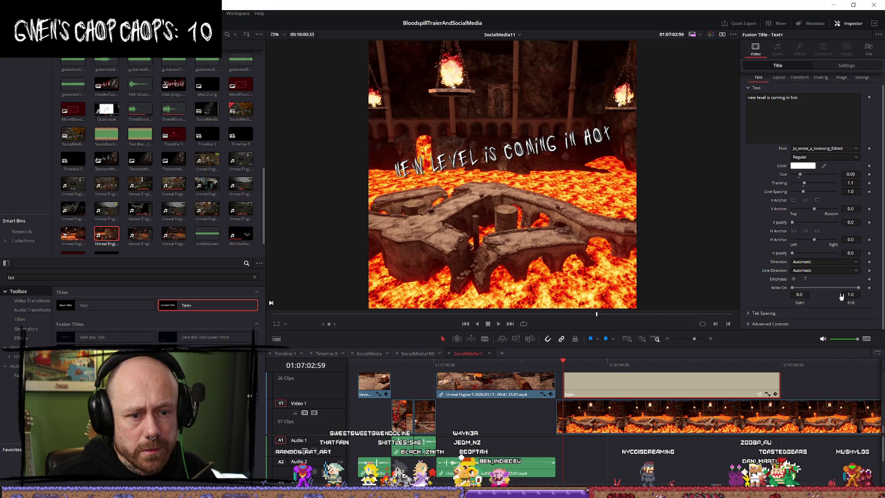
left_click_drag(859, 289, 753, 292)
left_click(869, 288)
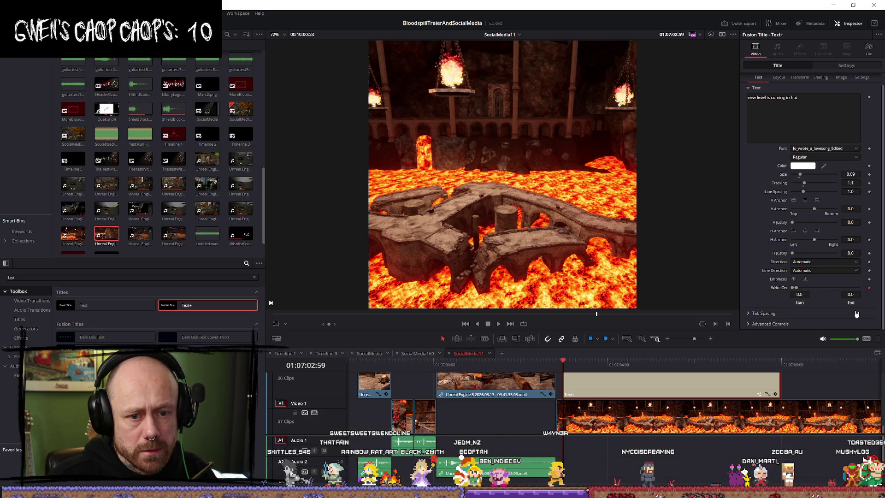
left_click(666, 364)
key("space")
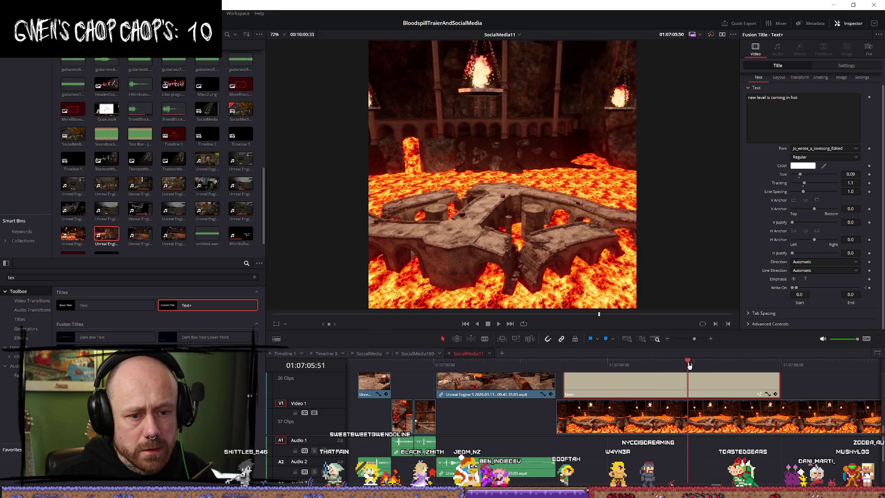
left_click_drag(857, 296, 882, 295)
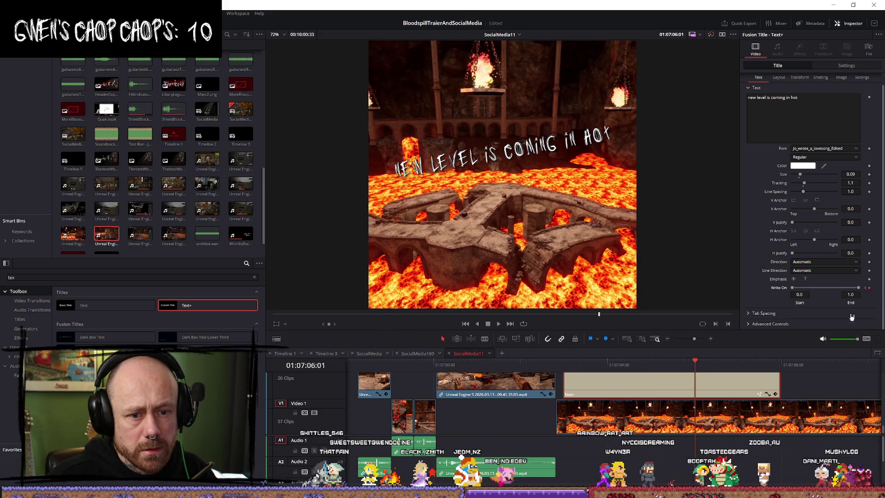
key("Up")
key("space")
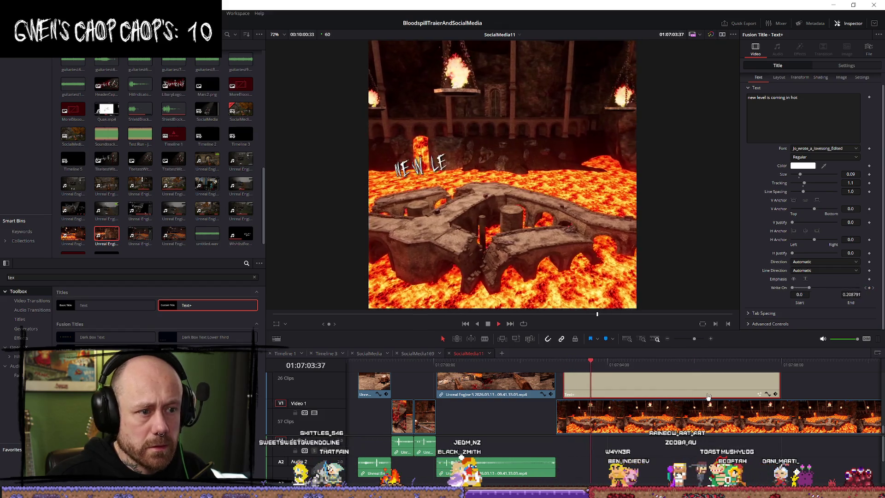
key("space")
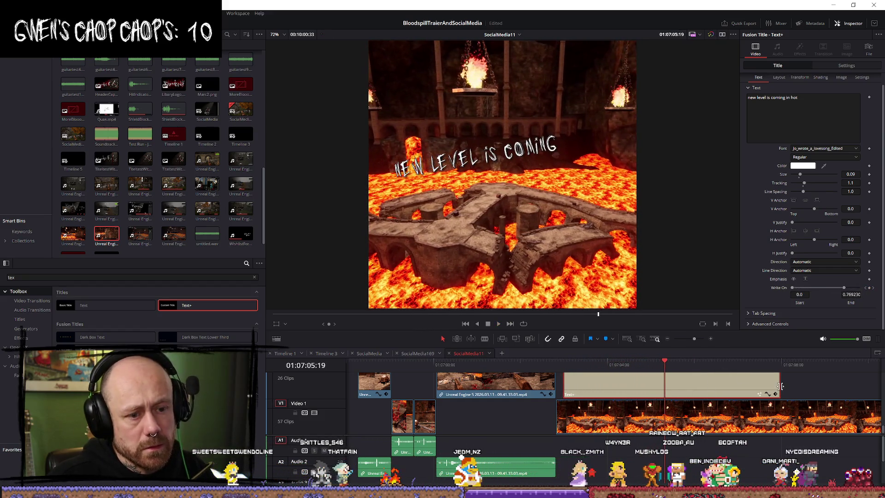
Trim the title clip's end considerably shorter and replay the write-on reveal
left_click_drag(778, 385, 692, 393)
key("slash")
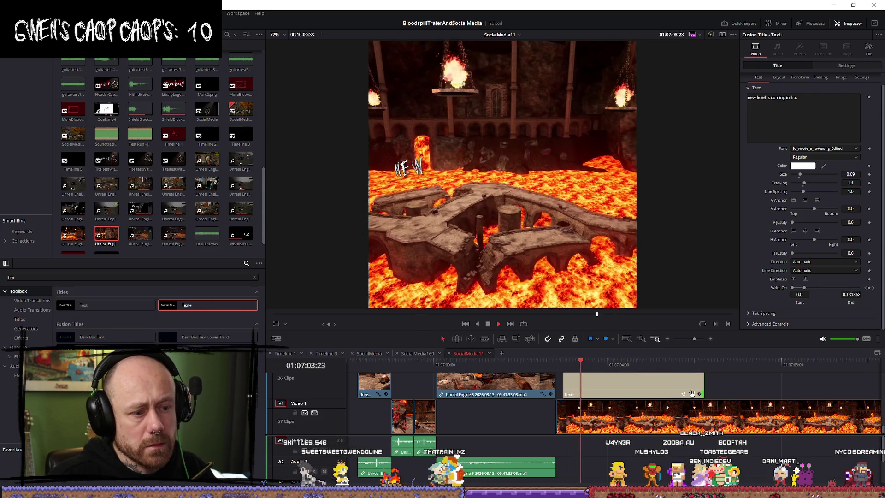
key("space")
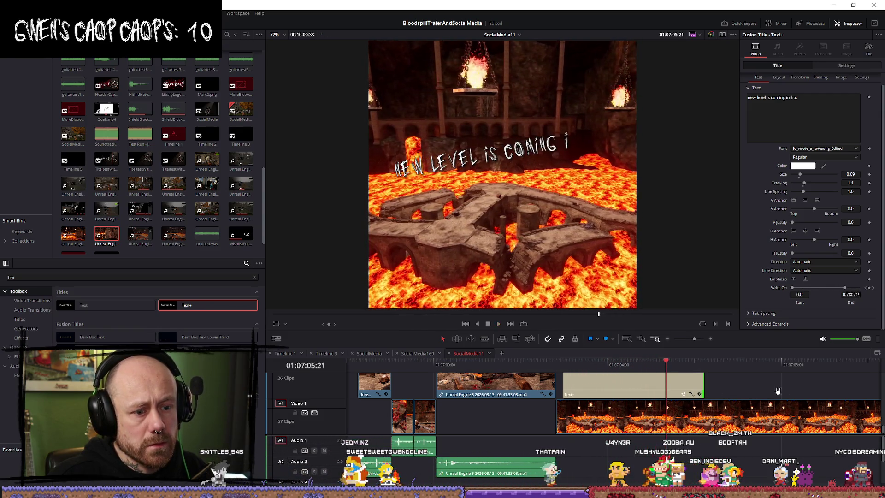
key("slash")
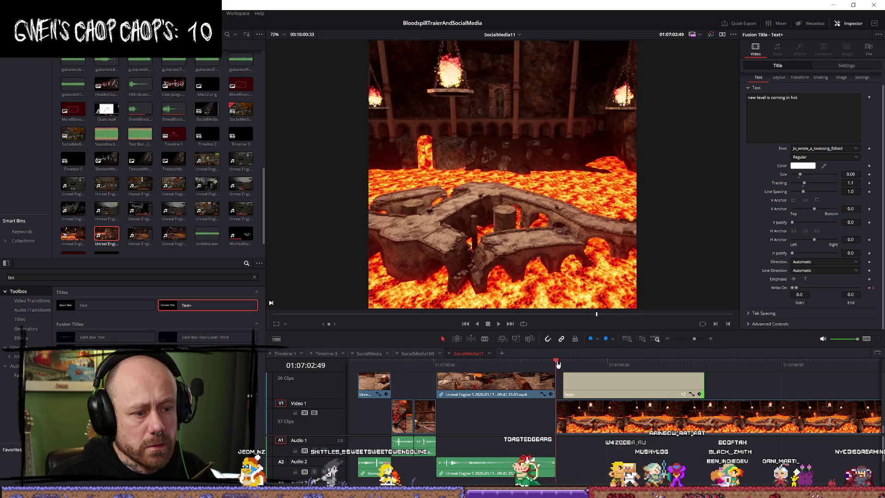
left_click(687, 392)
key("space")
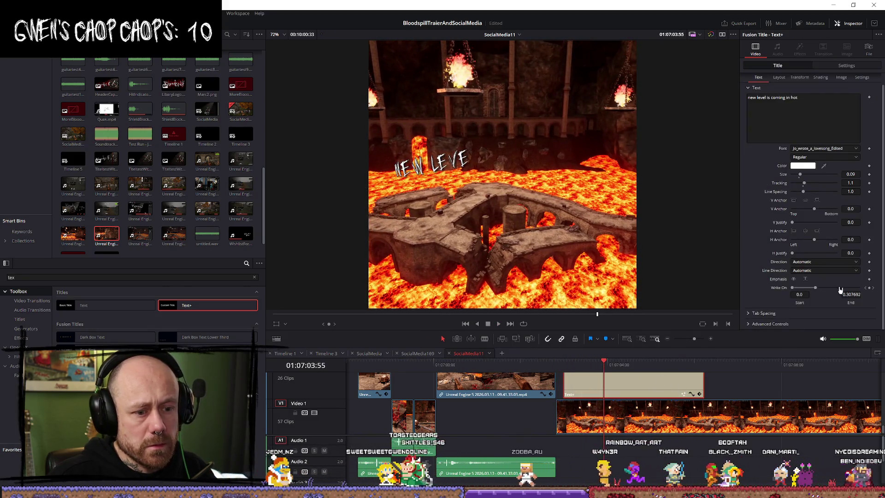
left_click(691, 393)
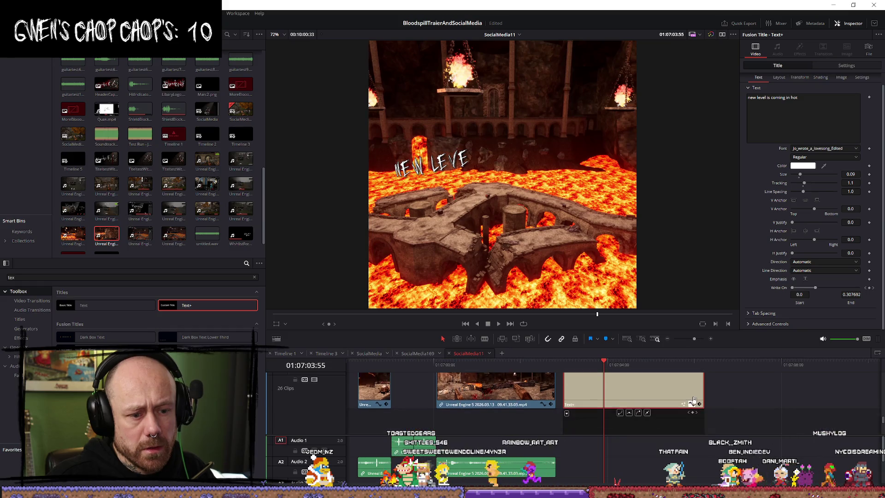
Show the title clip's keyframe track and browse its list of animatable parameters
scroll(668, 401, "up", 2)
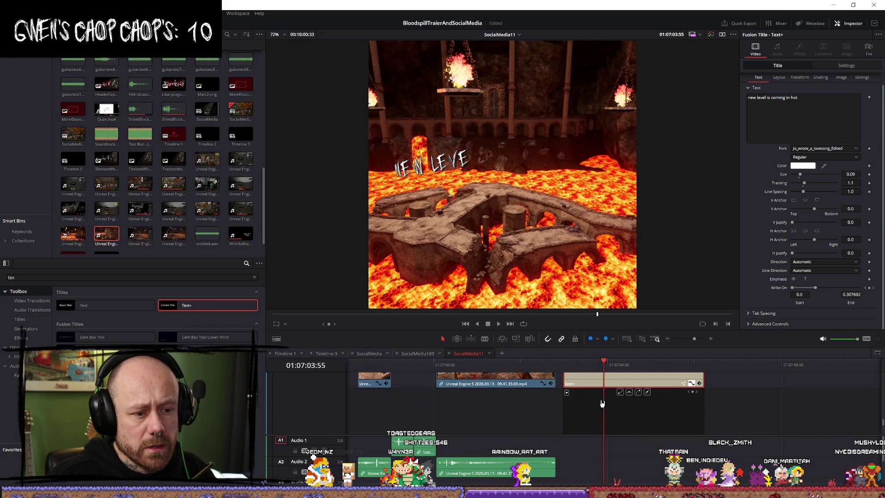
left_click(567, 392)
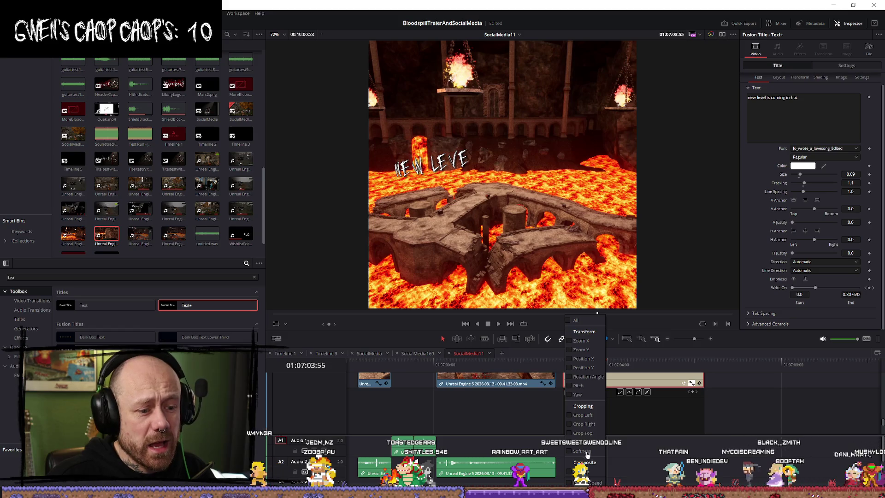
left_click(772, 416)
scroll(739, 417, "down", 2)
scroll(739, 417, "up", 2)
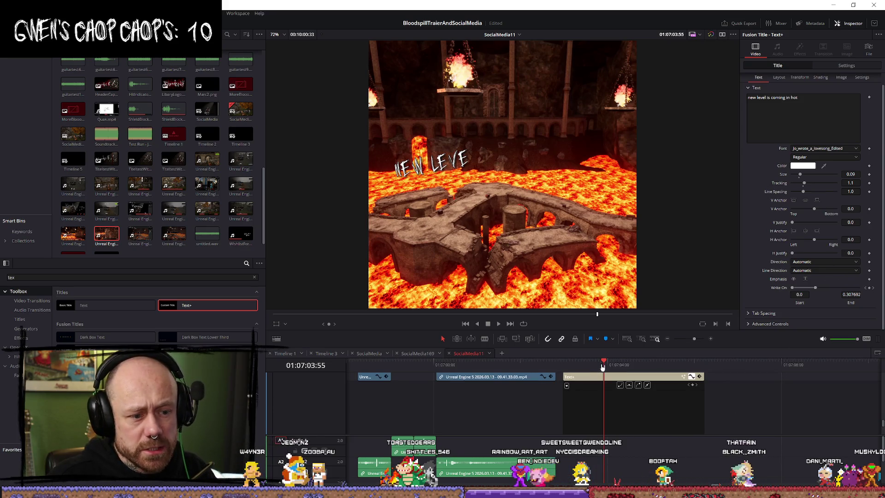
Remove the Write On keyframe where the full title is written, then replay the reveal
key("Left")
key("Left")
key("Left")
left_click_drag(603, 371, 696, 375)
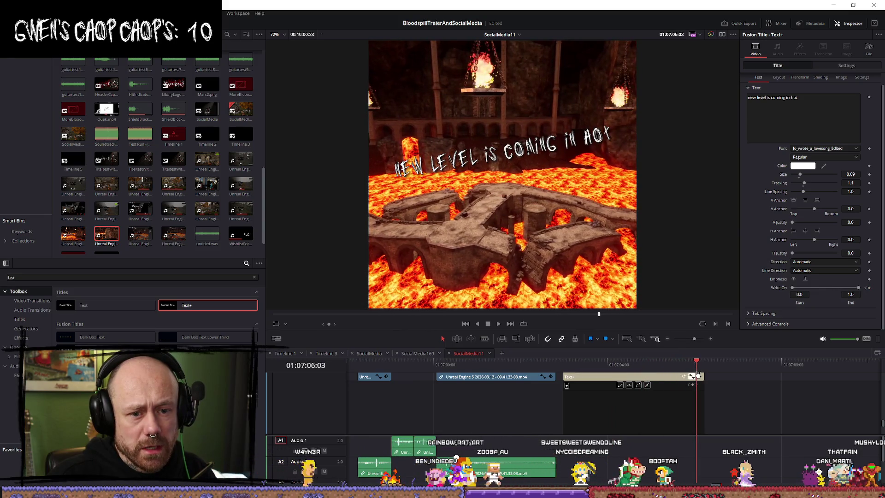
key("Right")
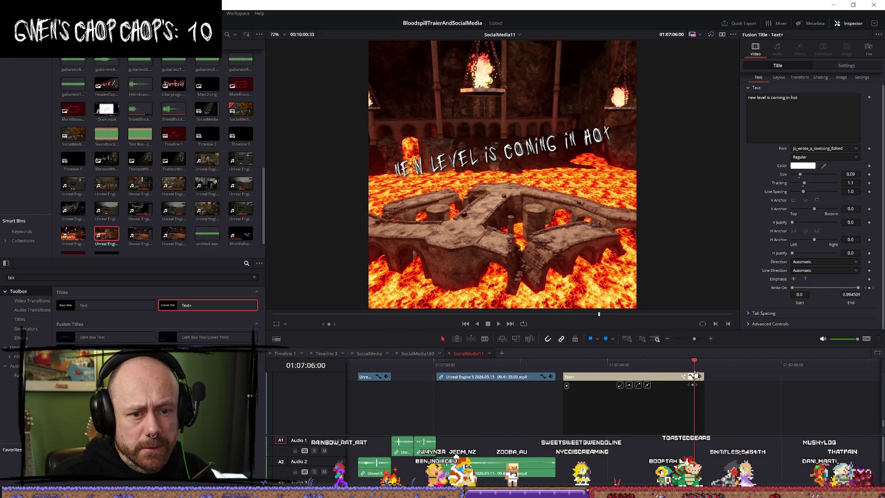
left_click(870, 291)
left_click_drag(694, 362, 556, 362)
key("space")
key("space")
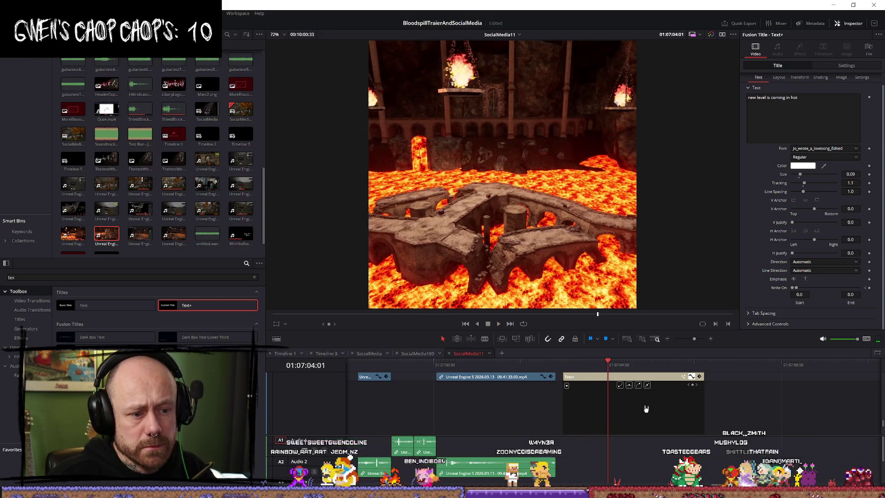
key("space")
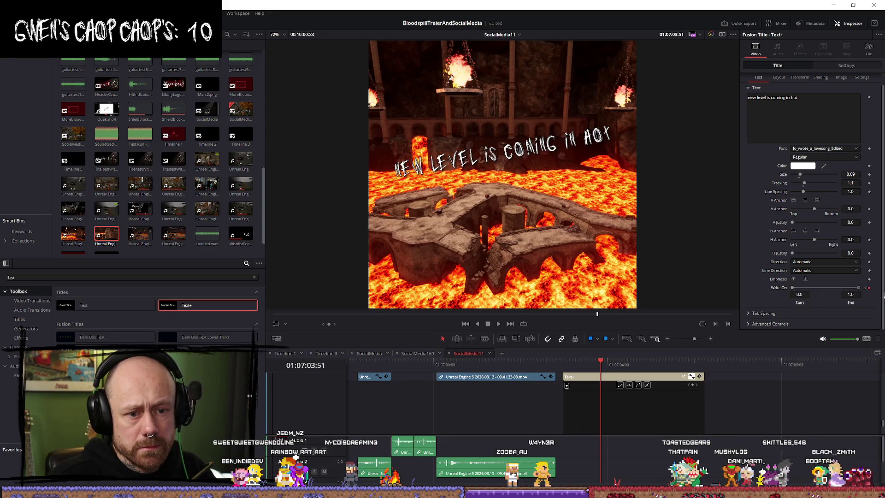
Delete the Write On keyframe at 01:07:03:51 and key Write On End 1.0 at 01:07:03:38
key("space")
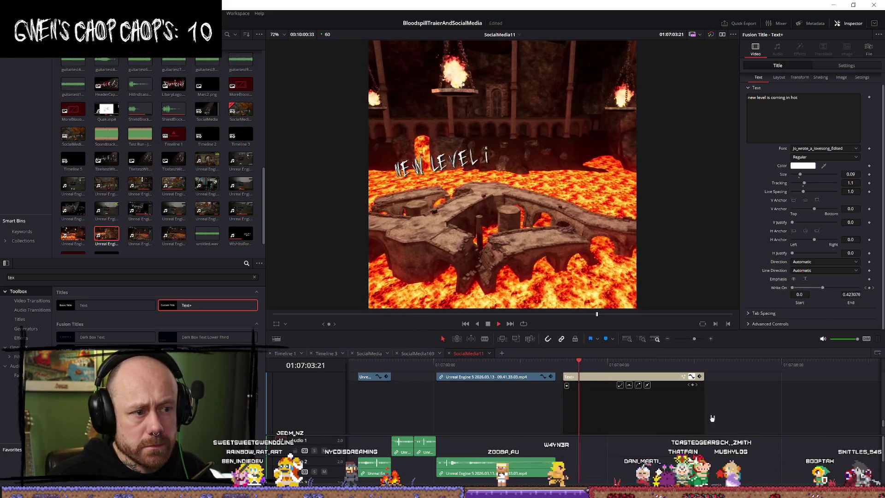
key("space")
left_click(601, 365)
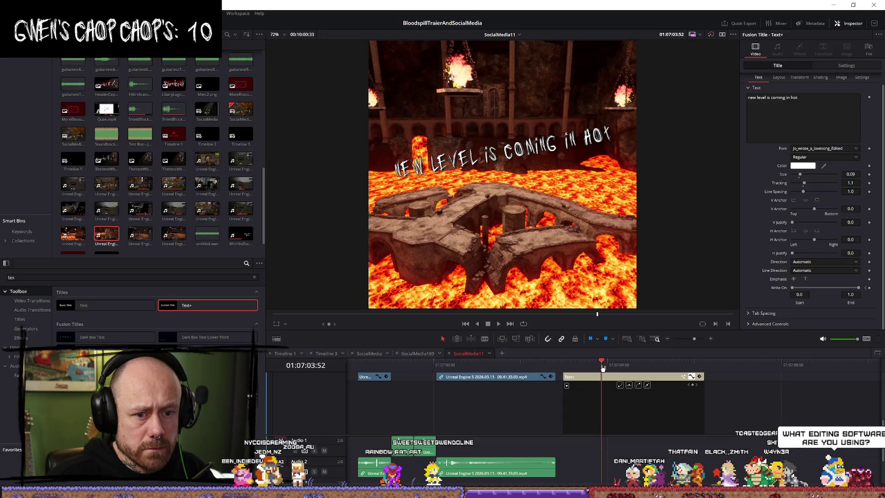
left_click(869, 288)
key("Left")
key("Left")
key("Left")
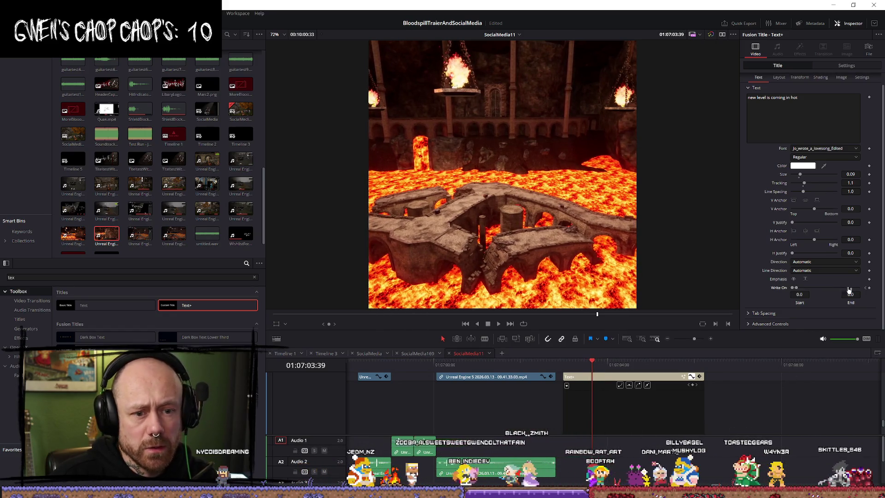
key("Left")
left_click_drag(798, 288, 883, 290)
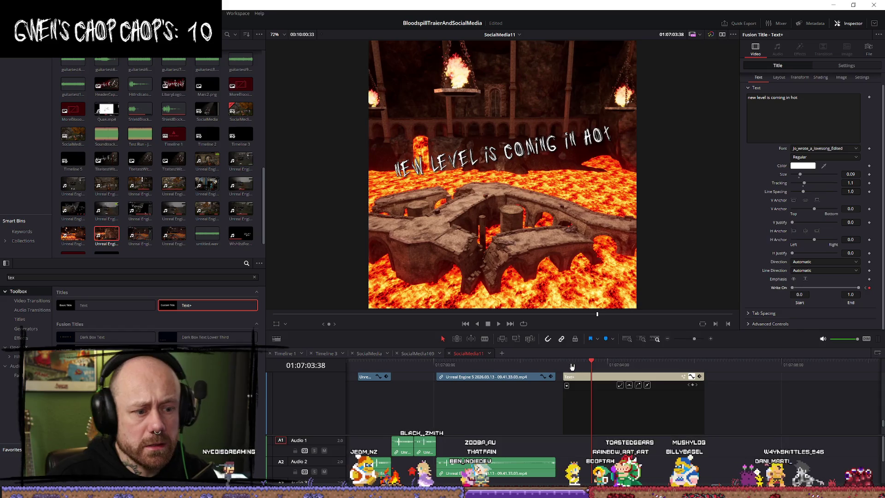
Replay the faster write-on, then load the SocialMedia169 Unreal Engine gameplay clip into the viewer
left_click(573, 364)
key("space")
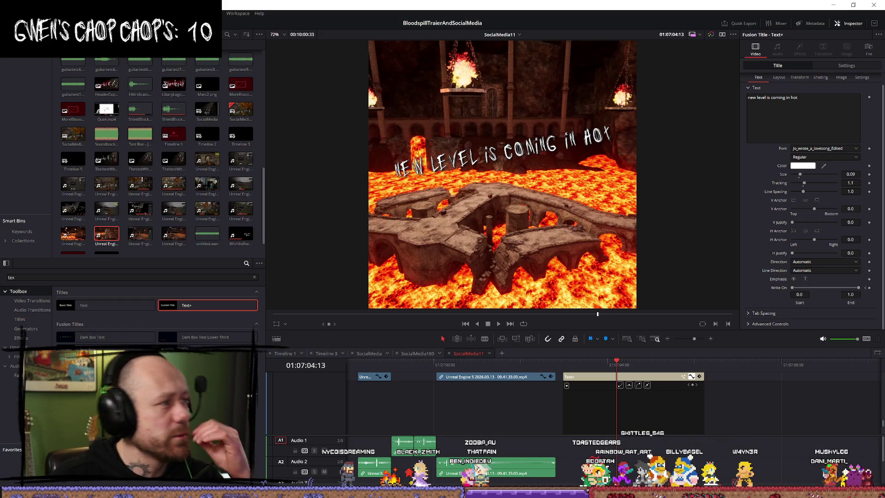
key("q")
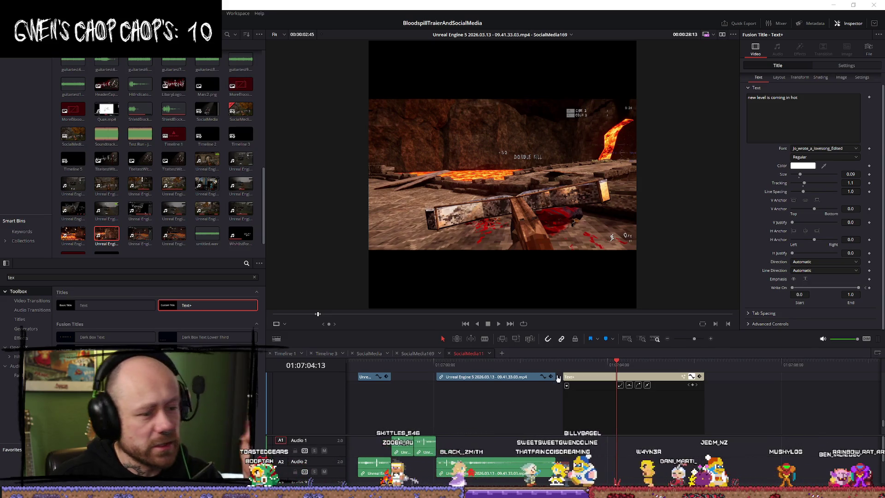
Switch the viewer back to SocialMedia11 and replay the title's write-on from just before it
scroll(641, 394, "up", 2)
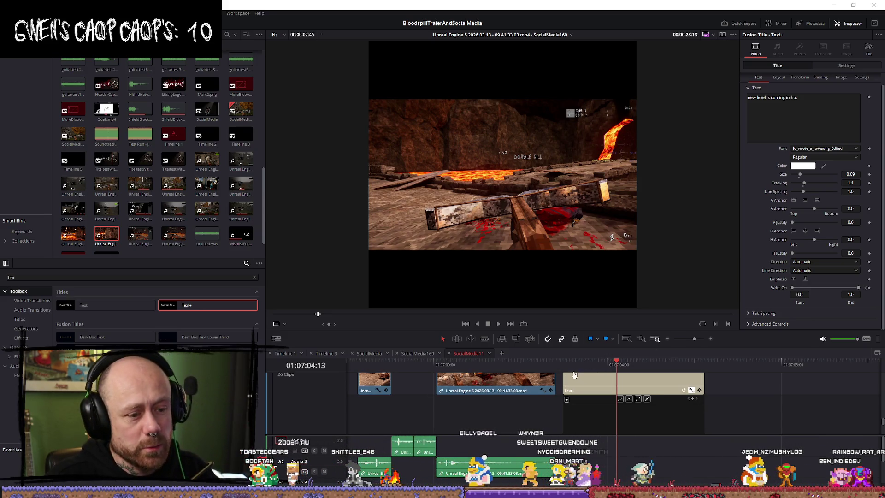
left_click(570, 374)
key("space")
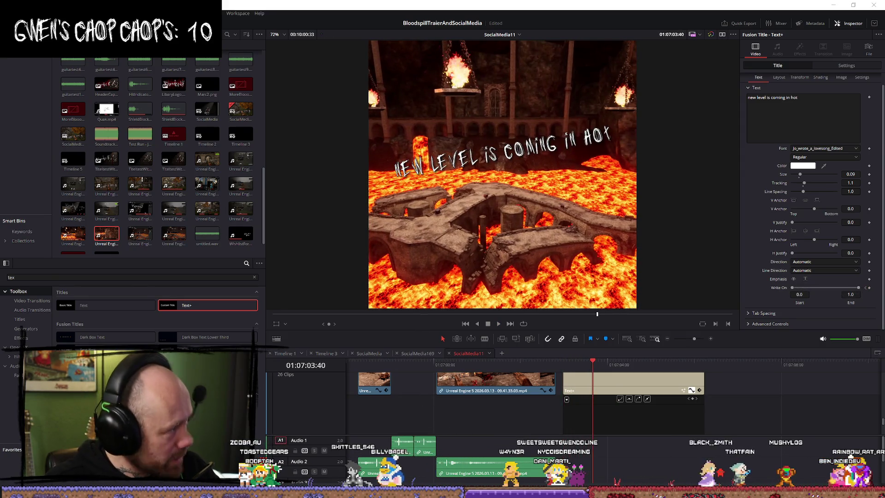
double_click(546, 376)
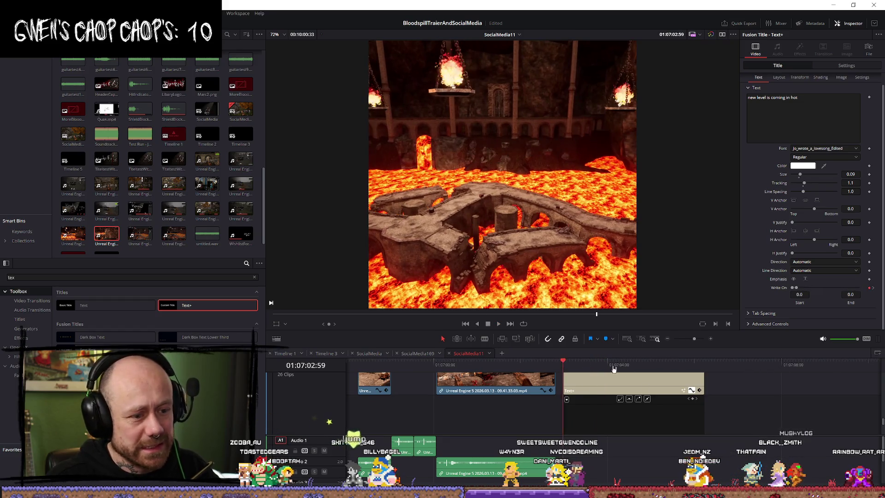
left_click_drag(590, 364, 570, 366)
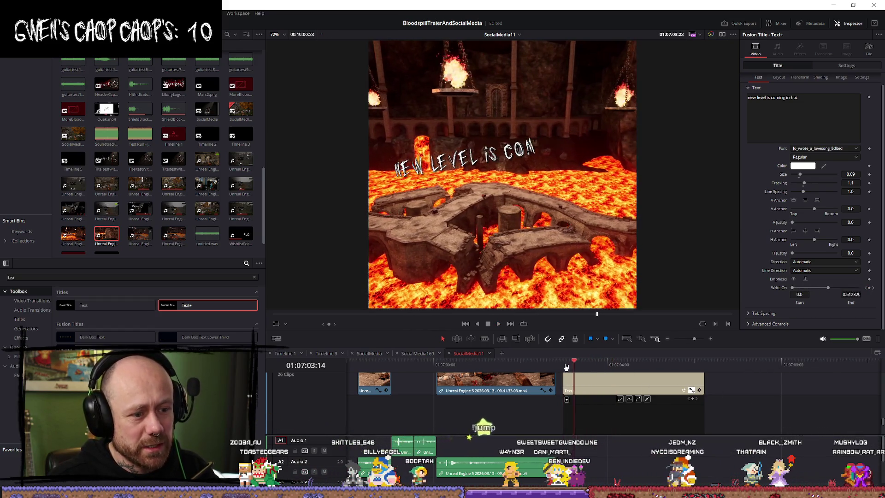
key("space")
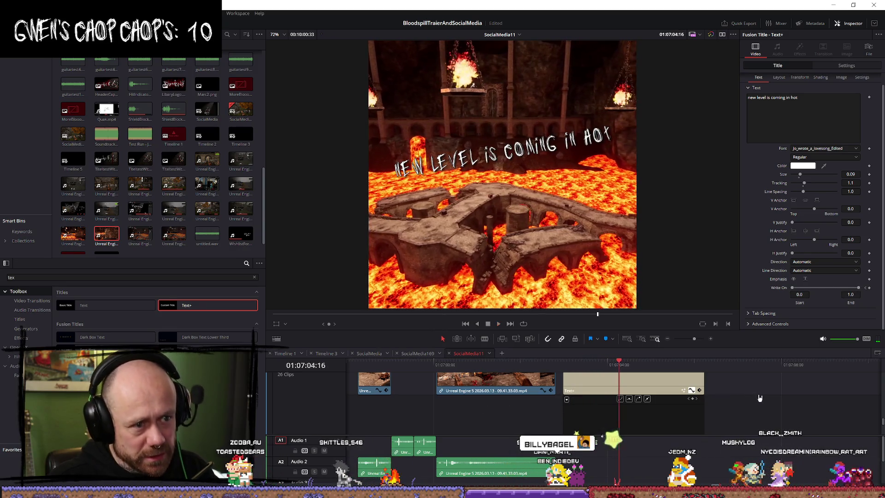
key("space")
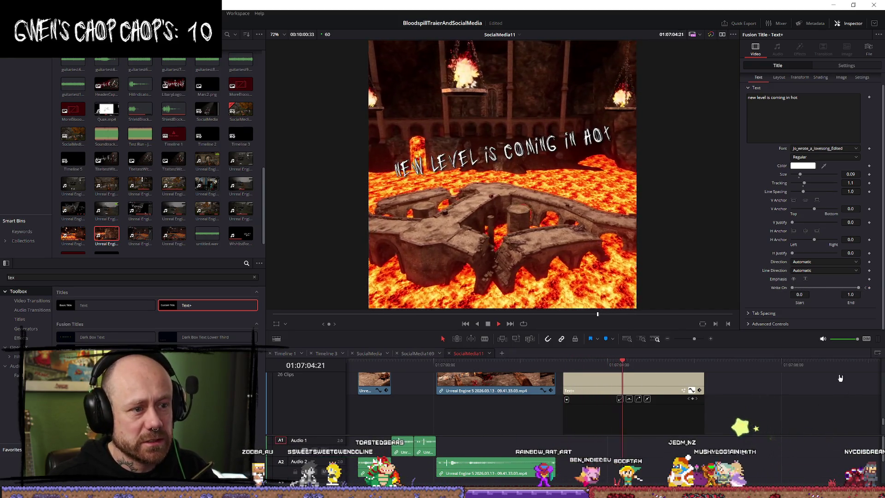
Trim 20 more frames off the Text+ title clip's end and play it back
mouse_move(700, 379)
left_mouse_down()
mouse_move(654, 379)
mouse_move(651, 396)
left_mouse_up()
scroll(655, 397, "up", 1)
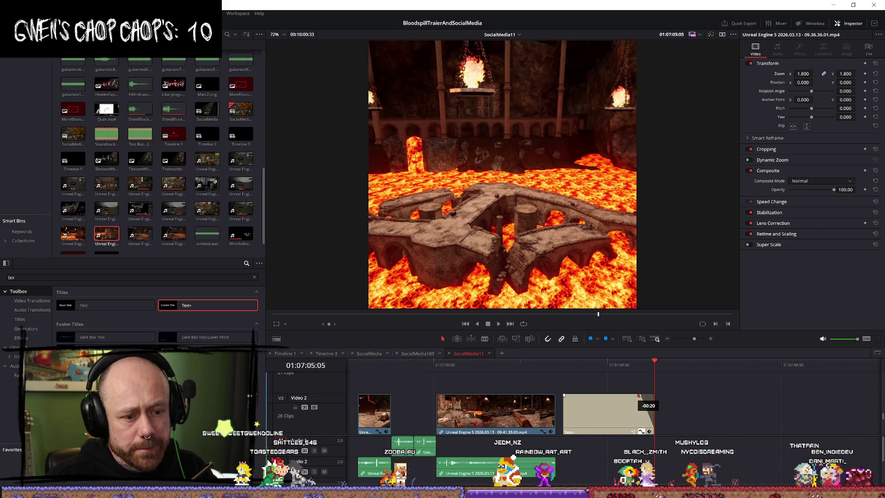
key("slash")
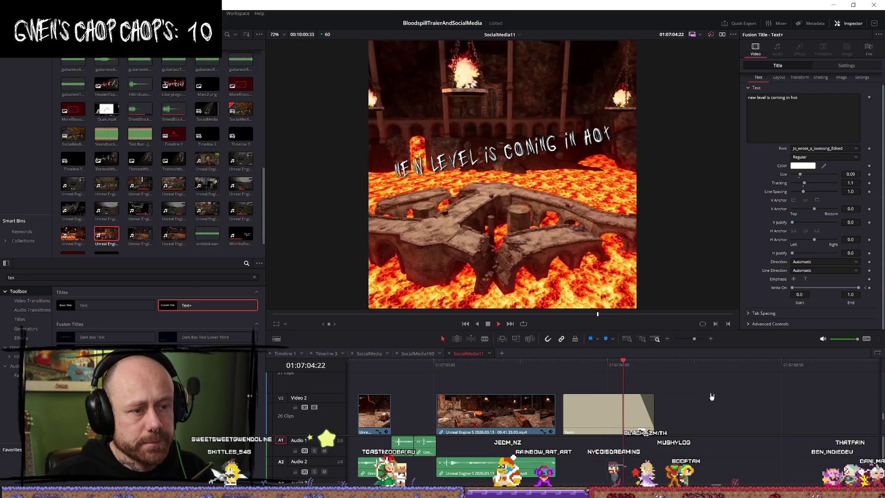
left_click(737, 394)
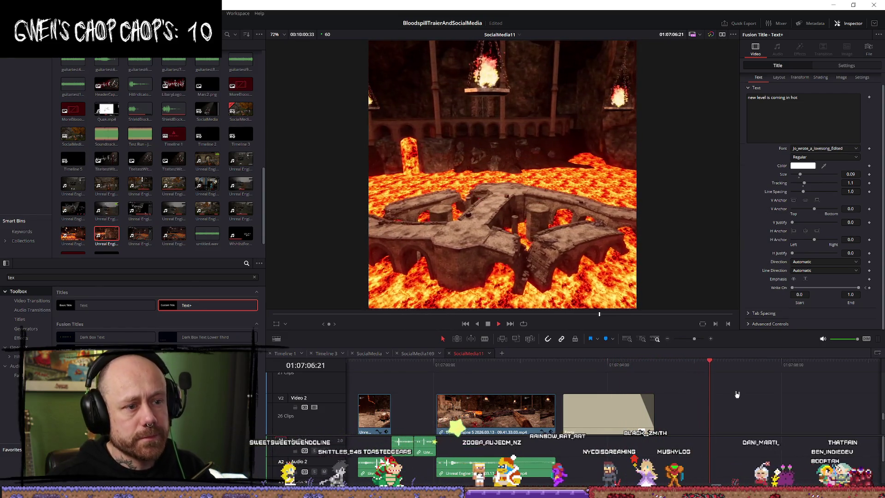
Zoom out the timeline and play the sequence from an earlier point
scroll(562, 436, "up", 3)
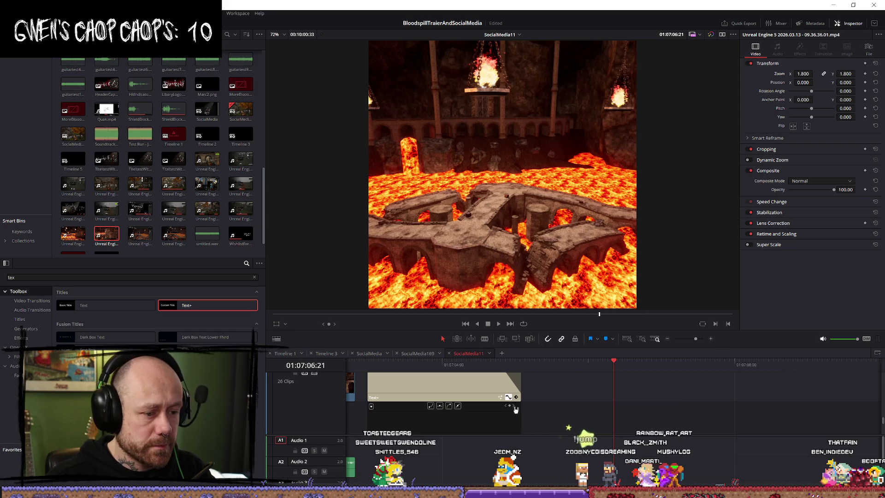
scroll(542, 399, "down", 3)
scroll(542, 399, "down", 3)
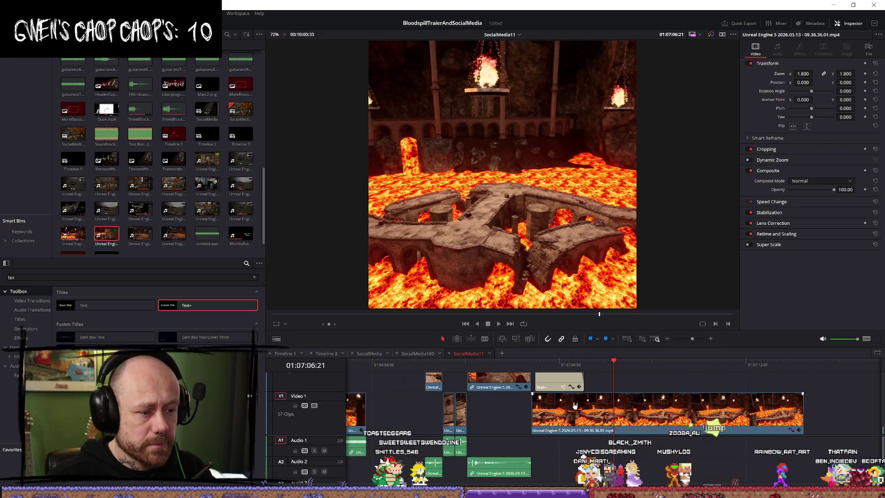
key("Up")
key("space")
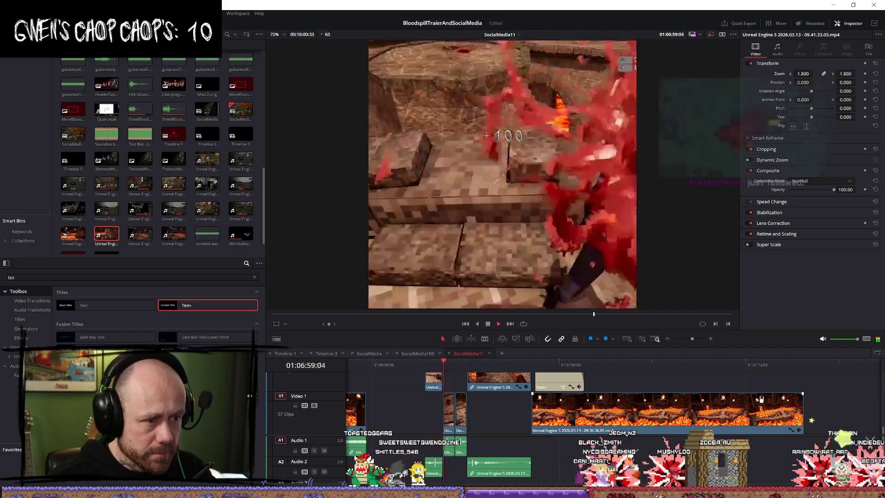
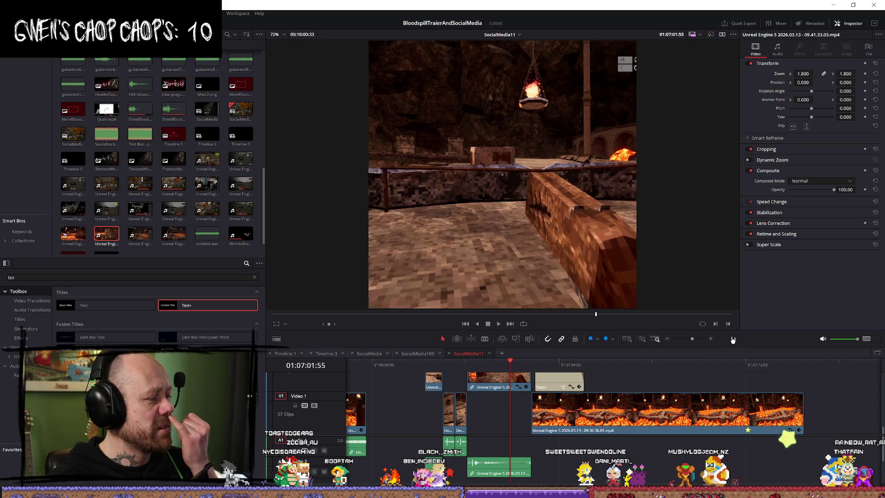
Play and replay the 'new level is coming in hot' title to review its write-on
key("space")
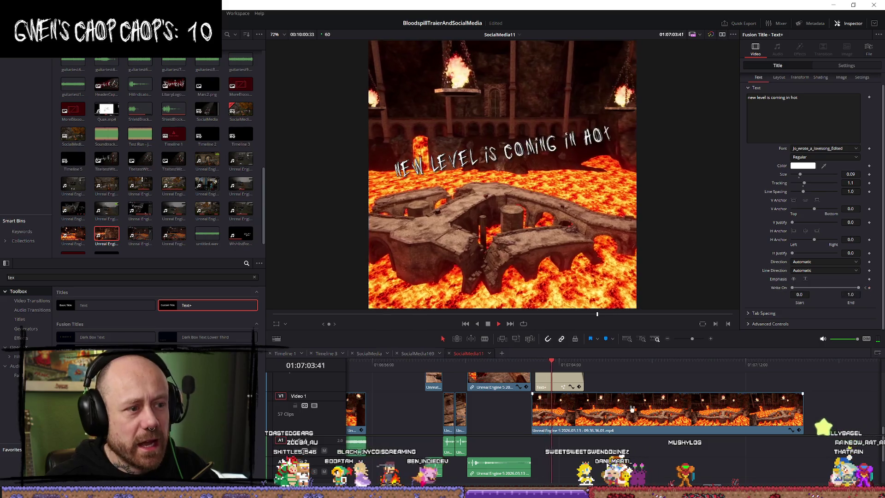
key("space")
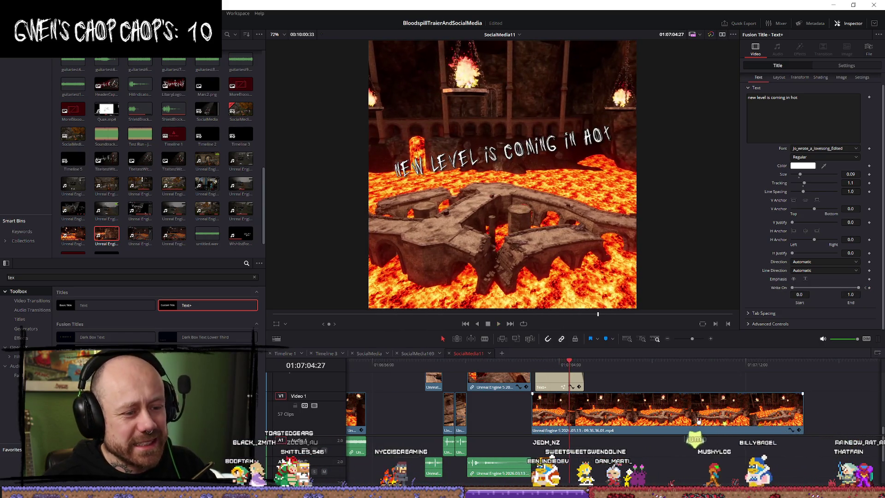
key("ctrl+equal")
key("ctrl+equal")
key("ctrl+equal")
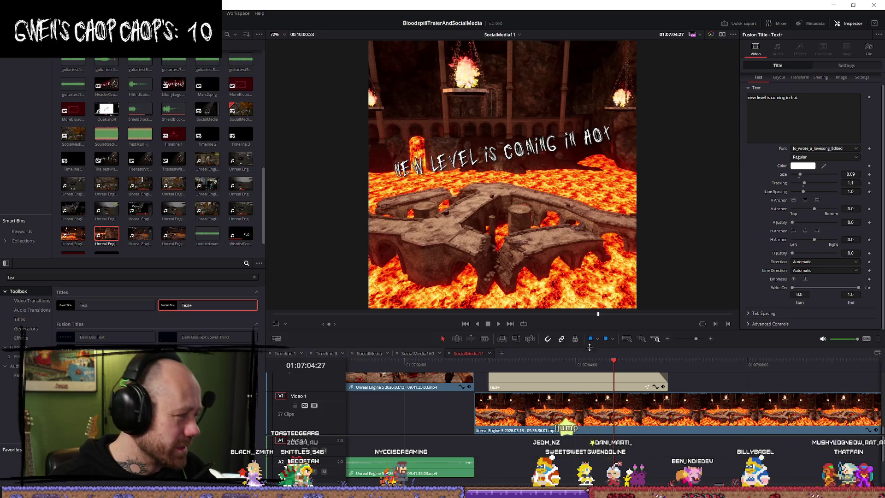
key("Up")
key("space")
key("space")
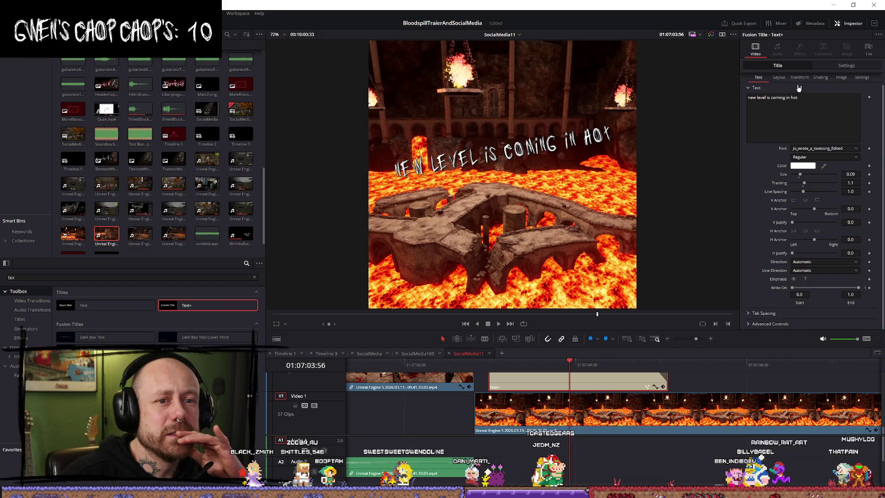
Show the title's Shading settings with the Black Shadow element (3) selected
left_click(821, 77)
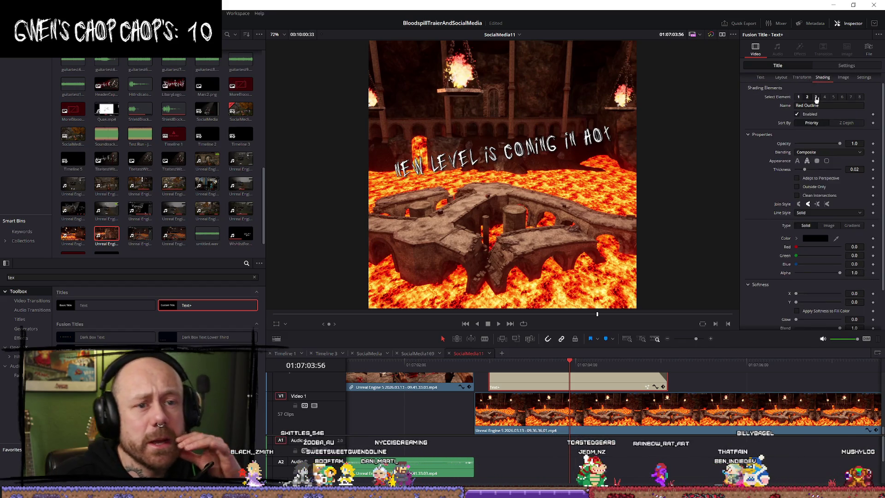
left_click(815, 97)
key("q")
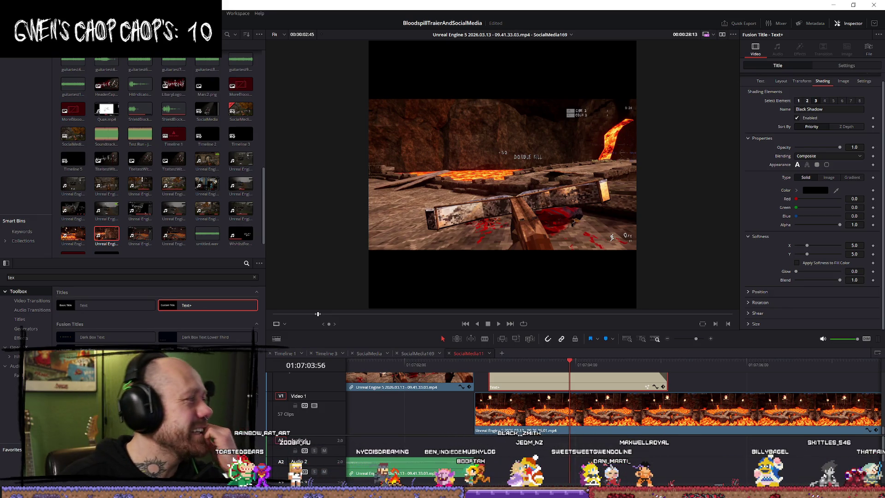
Play the SocialMedia11 timeline and stop back on the title
left_click(651, 374)
key("space")
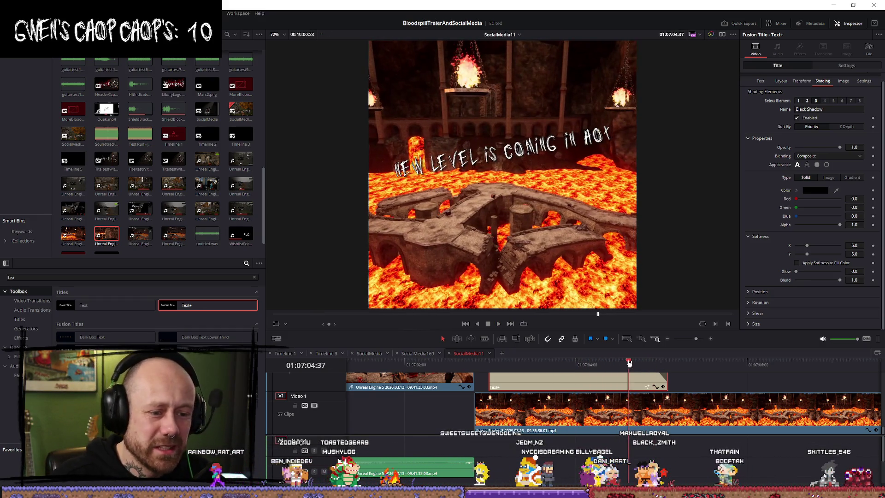
left_click(576, 367)
key("space")
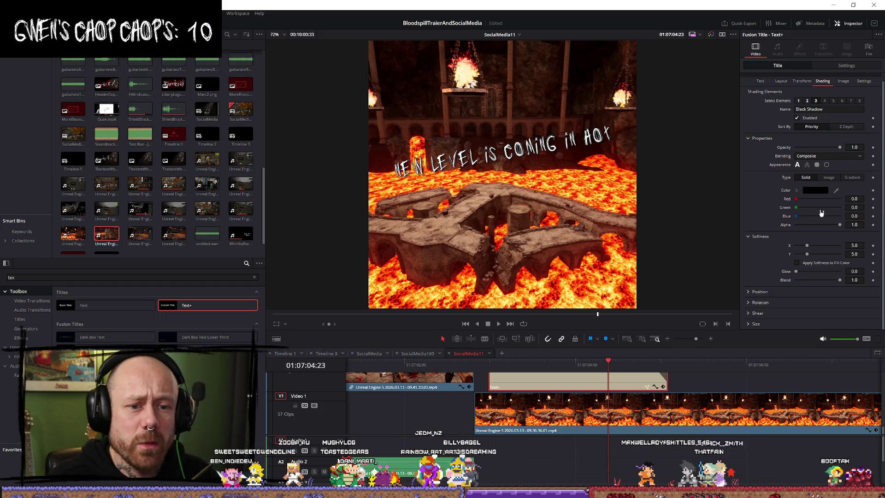
Set the Black Shadow's Size X to 1.2 under Shading Size
left_click(759, 292)
scroll(769, 246, "down", 2)
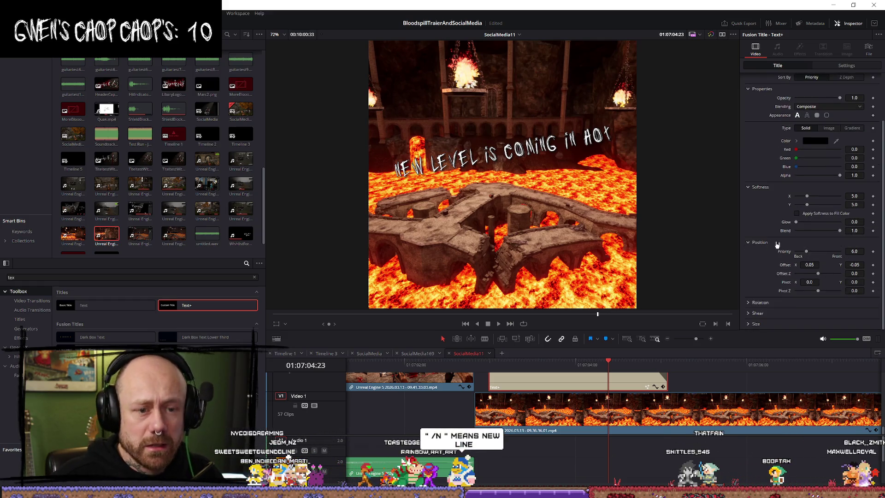
left_click(749, 324)
scroll(778, 272, "down", 1)
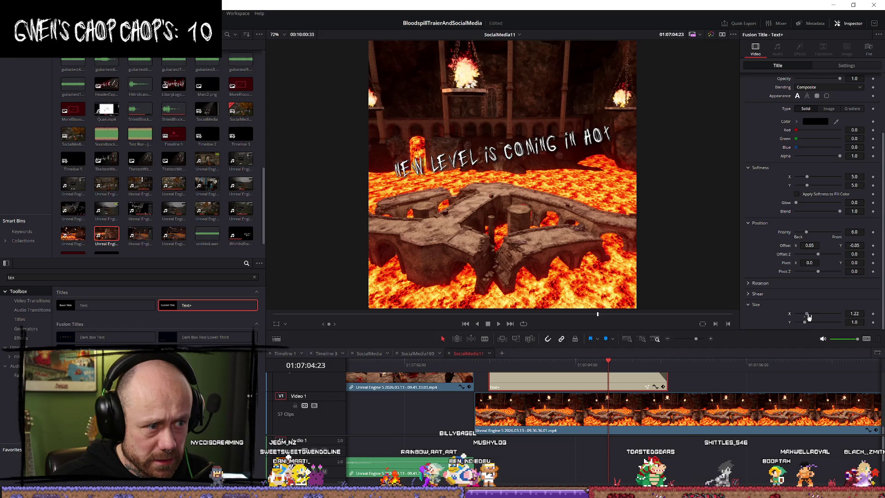
left_click_drag(808, 316, 814, 314)
left_click(853, 313)
key("BackSpace")
key("BackSpace")
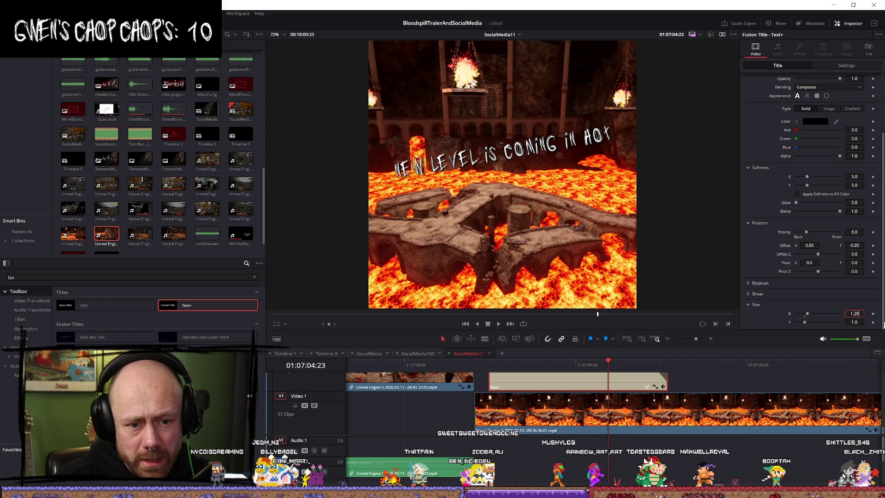
left_click(860, 322)
key("BackSpace")
key("BackSpace")
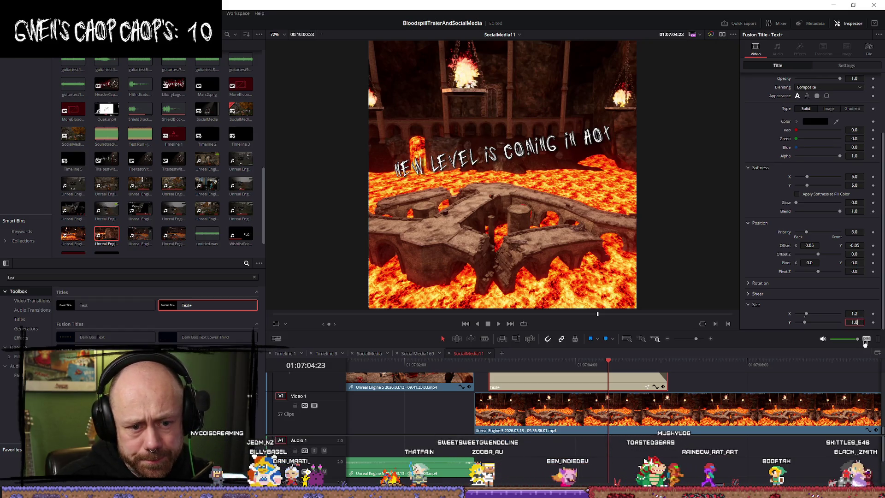
type("2")
key("Tab")
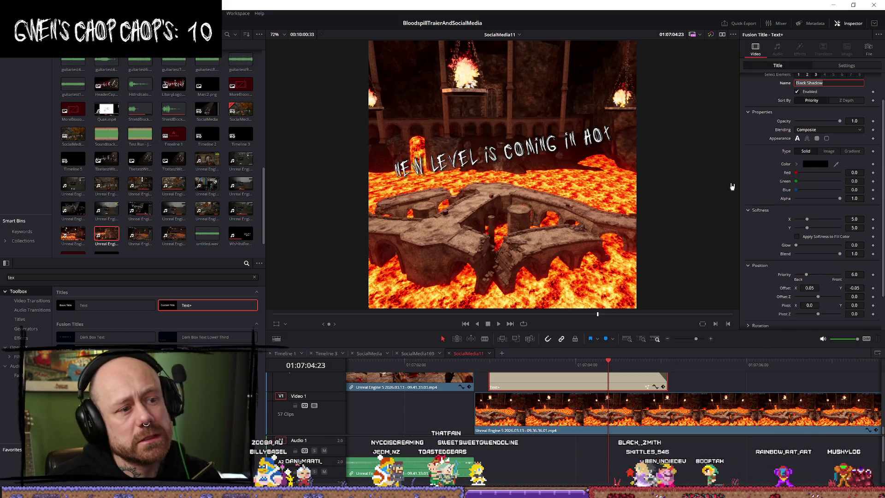
Drag the title's Transform Position Y to 27 to move it lower in the frame
left_click(568, 365)
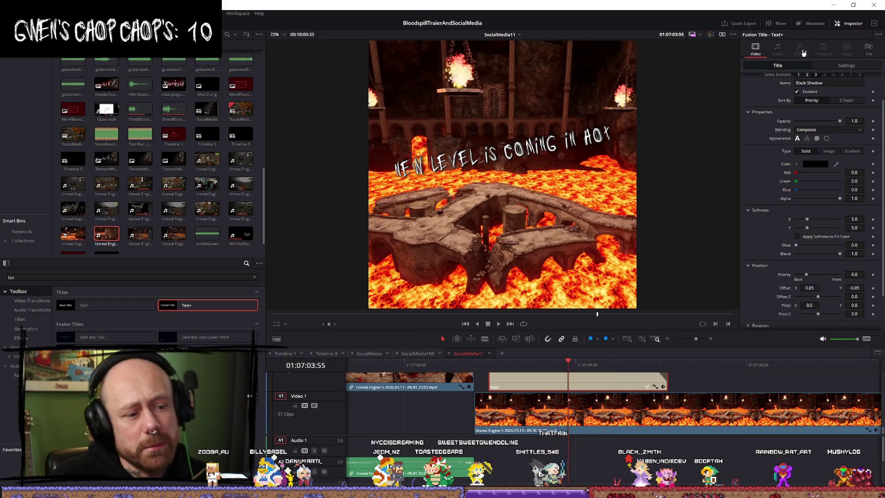
left_click(838, 66)
left_click_drag(845, 96, 859, 97)
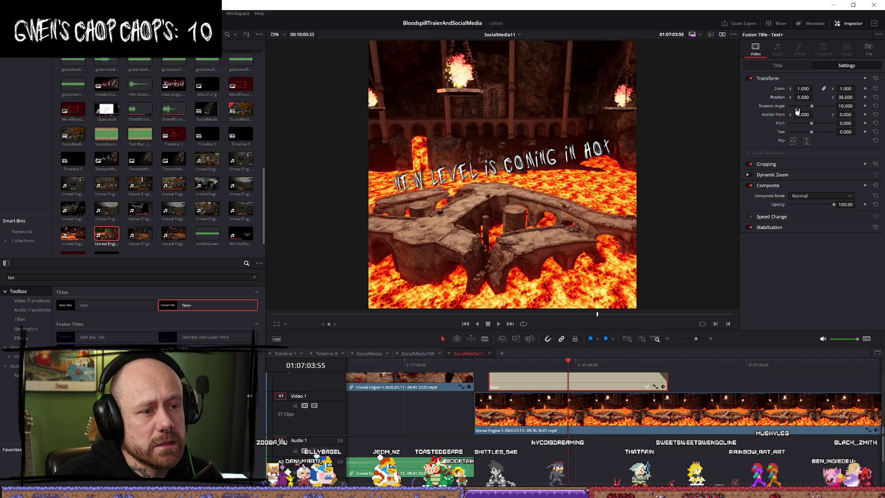
Save the project and return to the title's Black Shadow shading settings
key("ctrl+s")
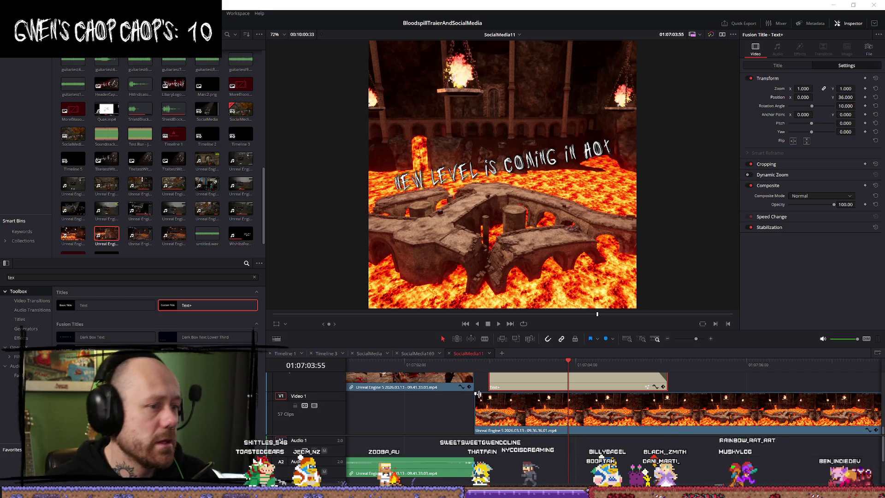
left_click(557, 364)
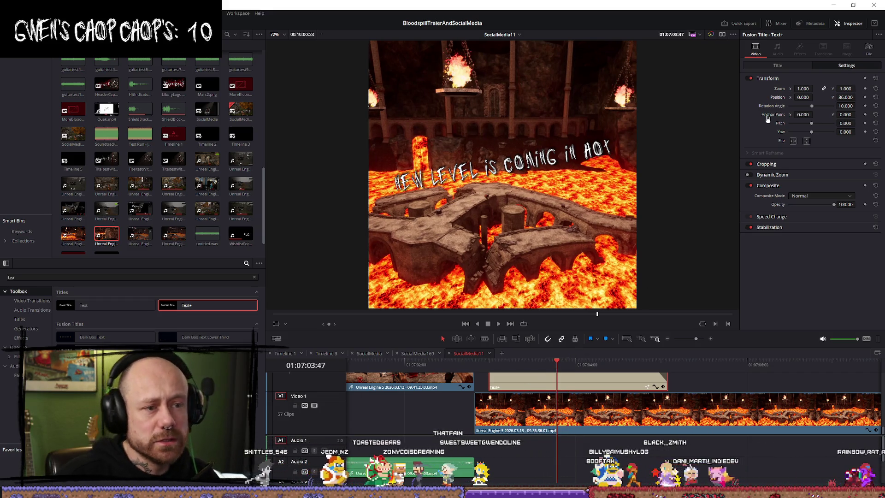
left_click(794, 66)
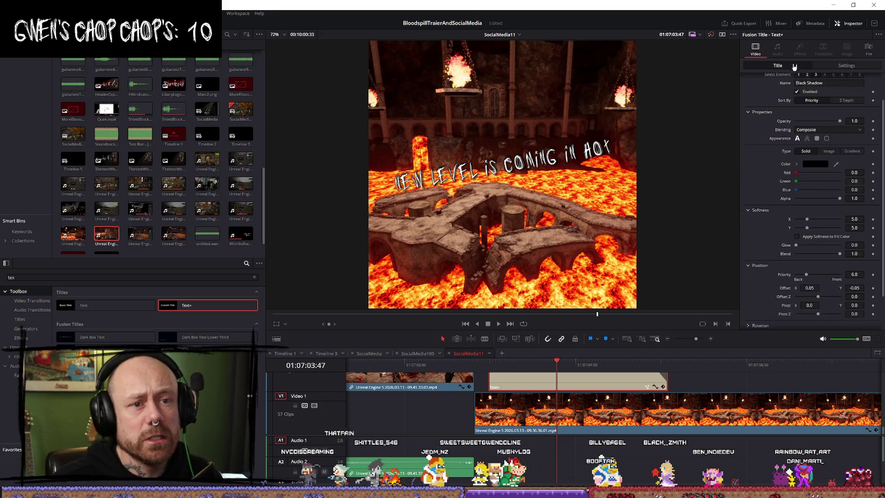
Set the title's text Size to 0.1, try Tracking 1.15, and settle back on 1.1
scroll(822, 139, "up", 2)
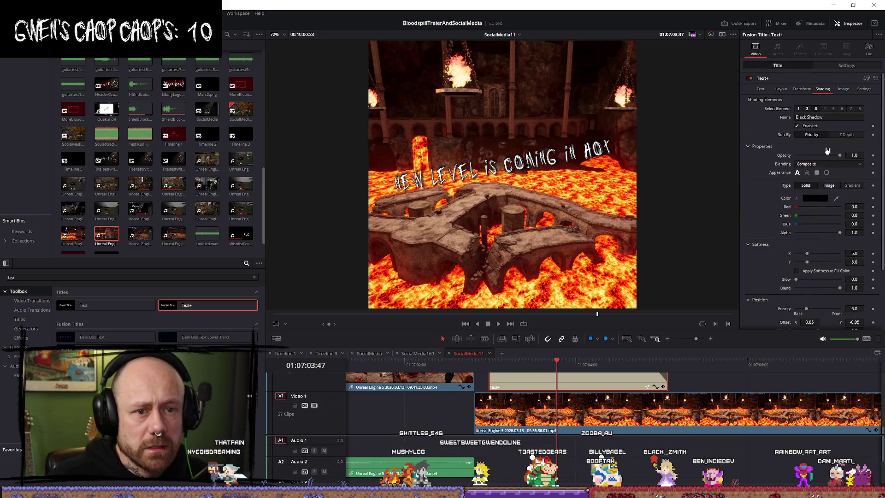
scroll(814, 241, "down", 2)
scroll(813, 242, "up", 2)
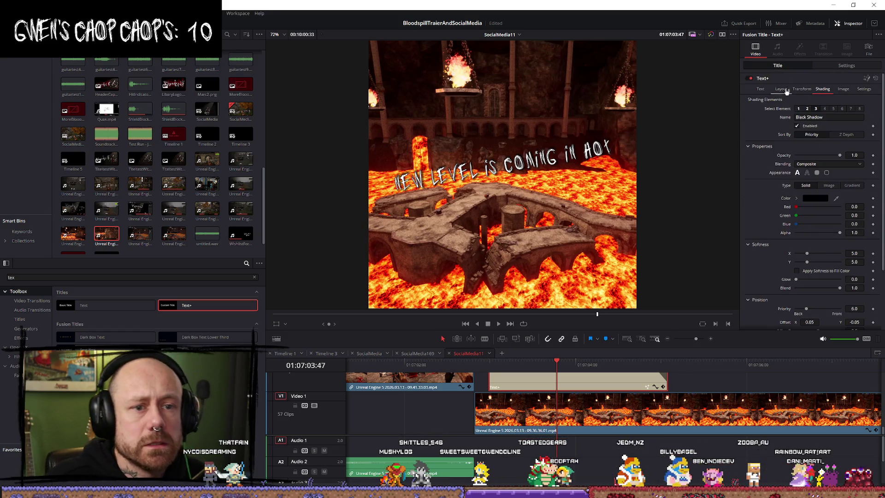
left_click(763, 90)
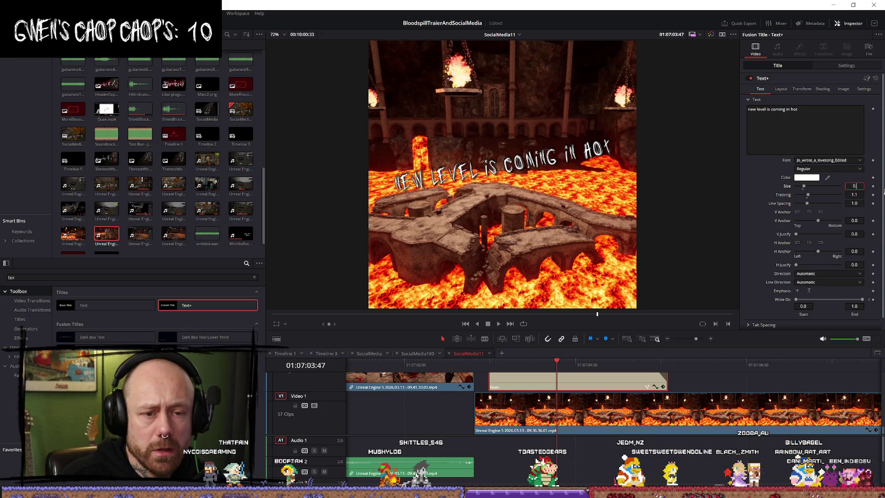
type("0.1")
key("Tab")
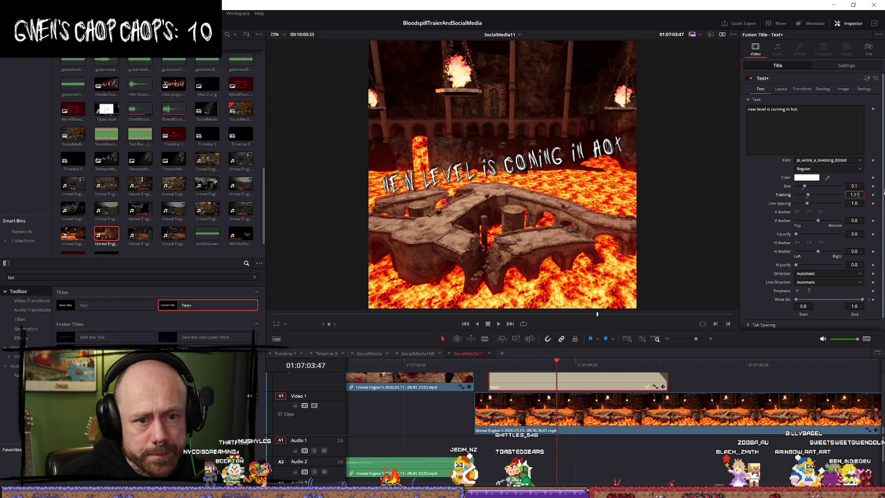
type("5")
key("Tab")
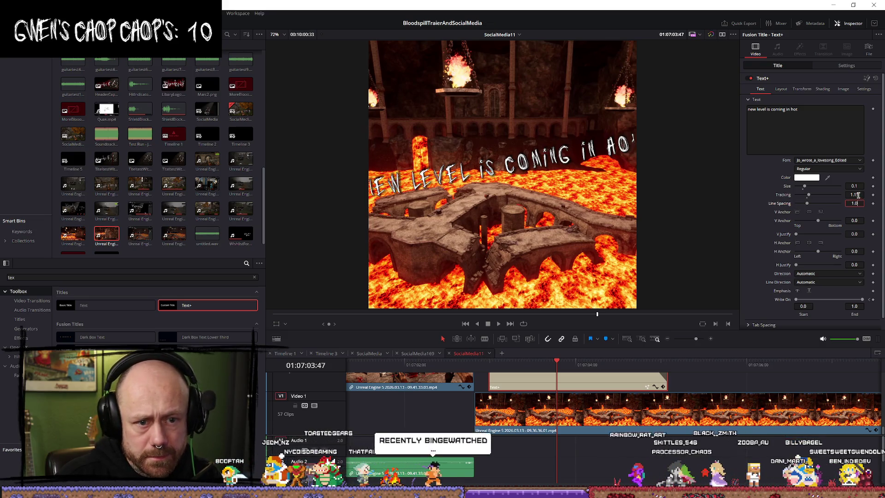
key("BackSpace")
key("Tab")
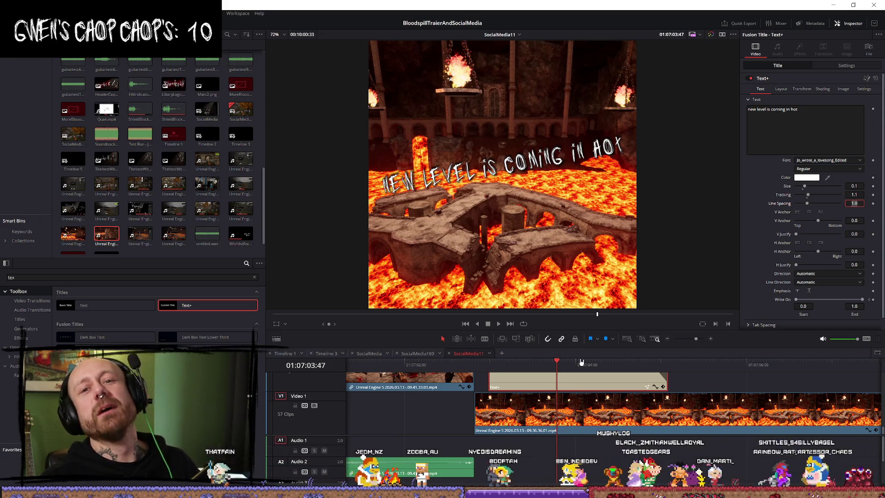
left_click(492, 368)
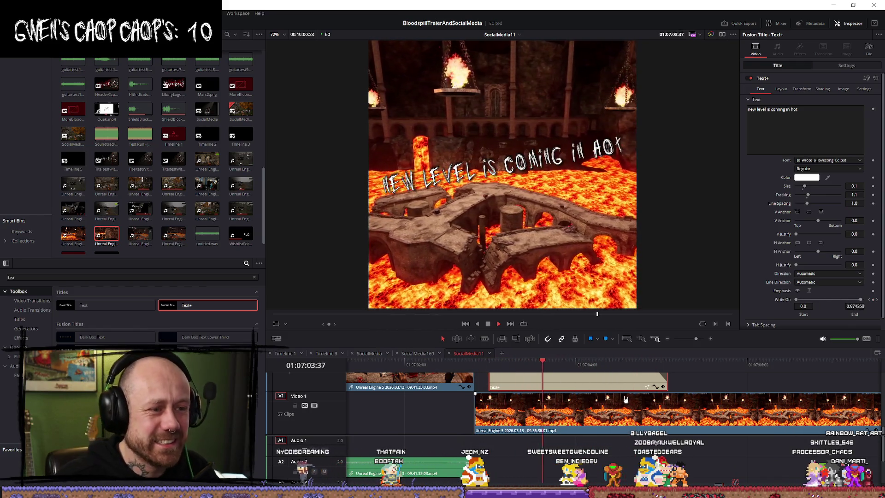
Split the lava clip at 01:07:07:04 with the blade tool
scroll(736, 379, "down", 3)
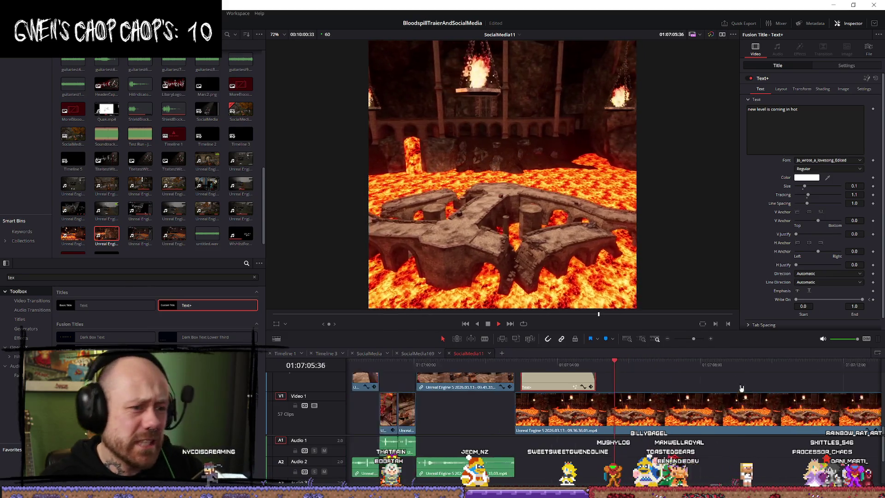
left_click(460, 366)
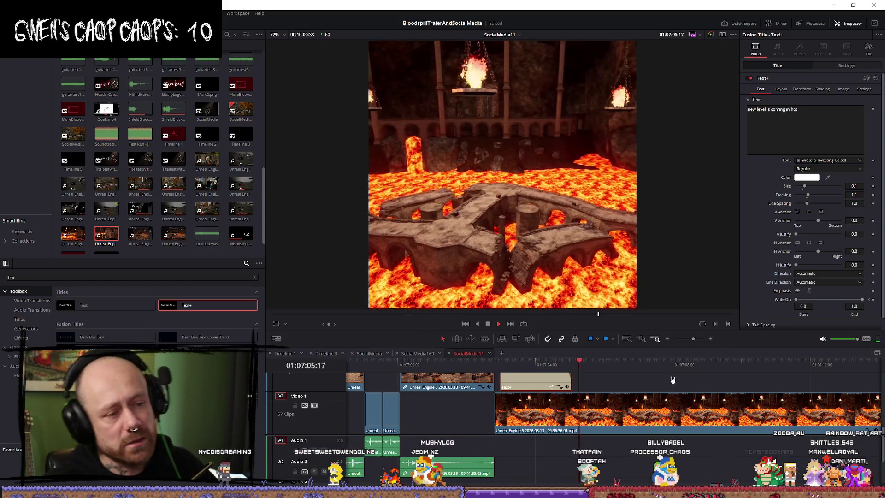
key("space")
key("b")
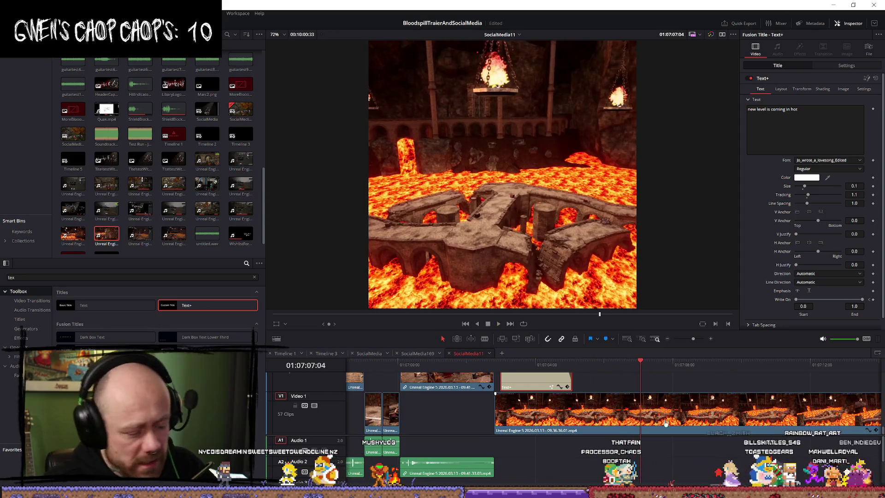
left_click(713, 418)
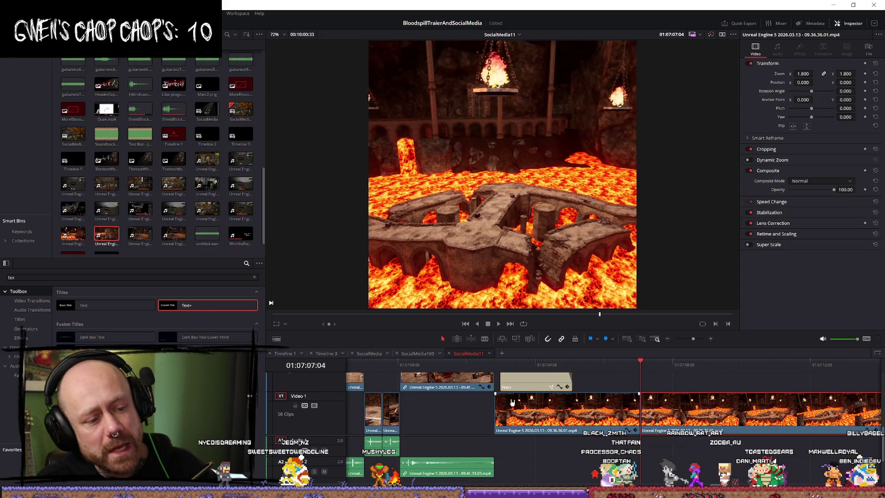
Preview the title over the lava clip, then select the lava arena clip
scroll(442, 368, "left", 5)
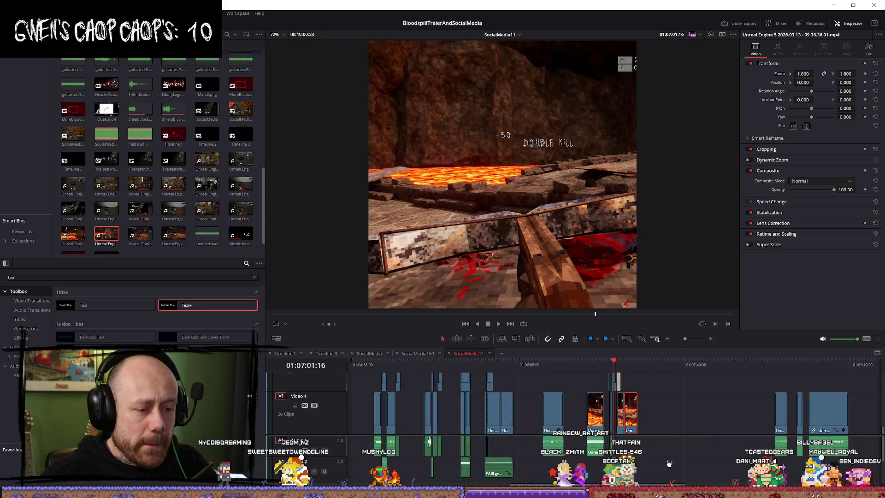
scroll(795, 418, "up", 4)
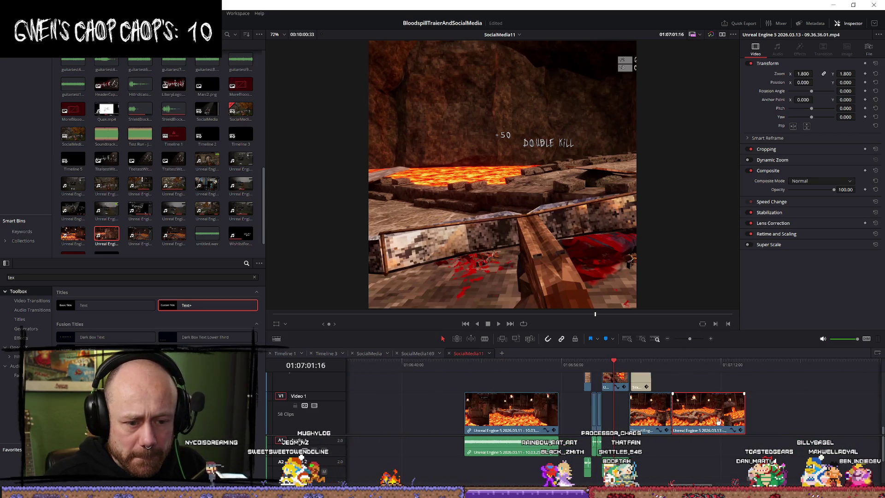
scroll(698, 450, "down", 1)
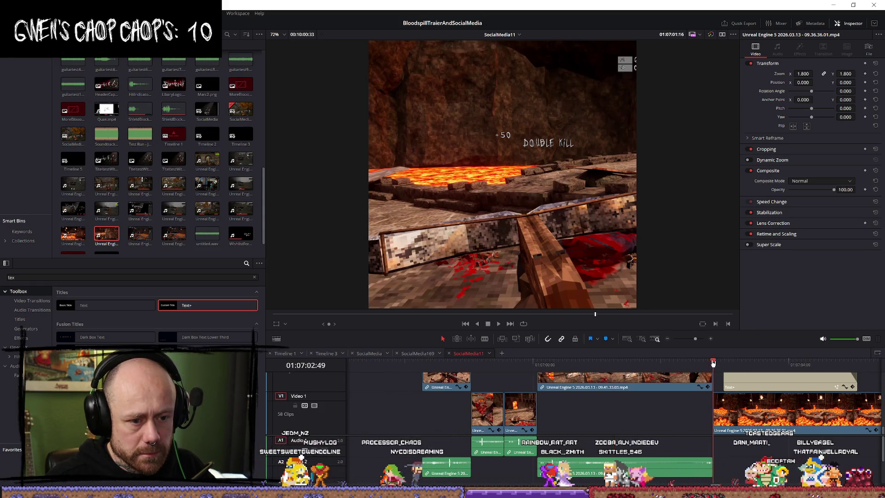
key("space")
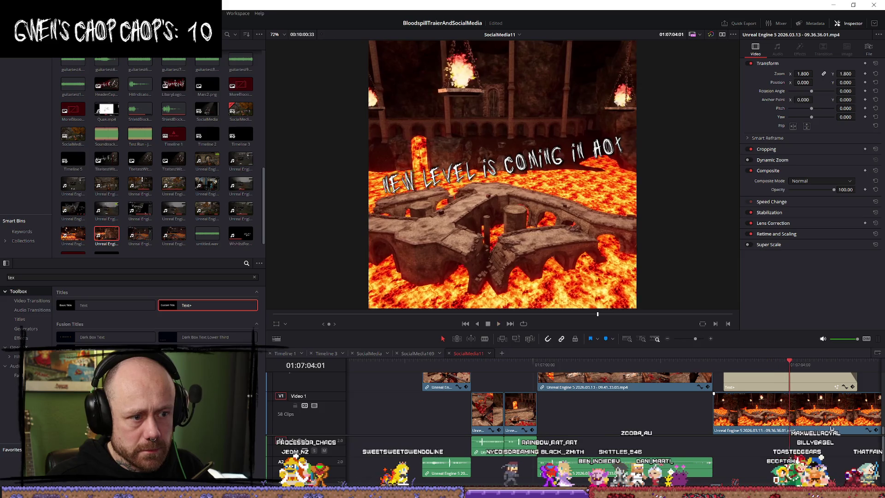
scroll(656, 426, "down", 1)
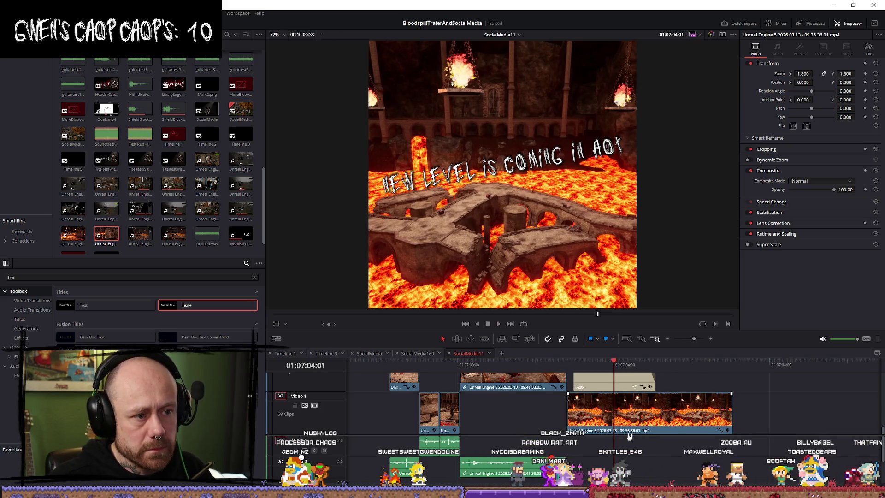
left_click(571, 370)
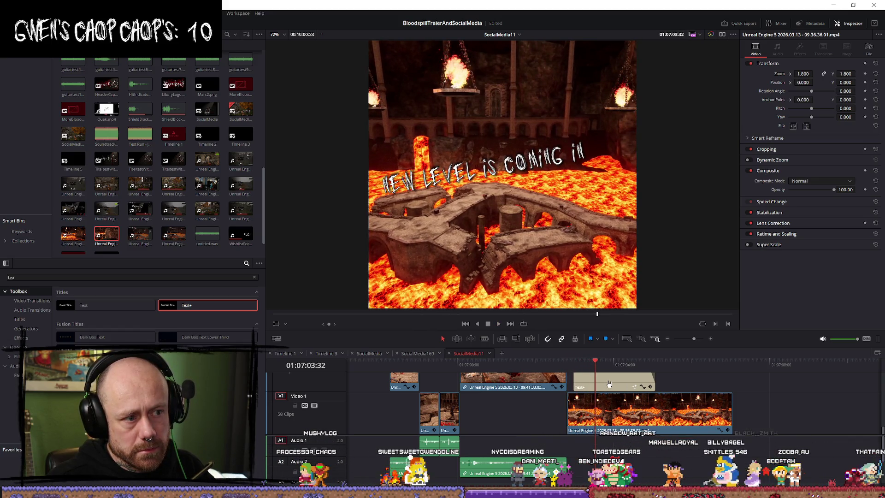
left_click(690, 379)
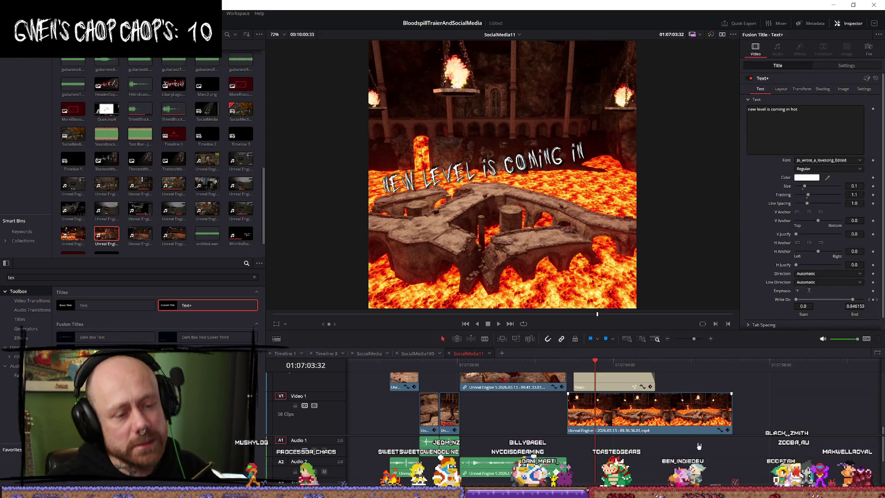
scroll(631, 428, "up", 4)
scroll(662, 426, "down", 3)
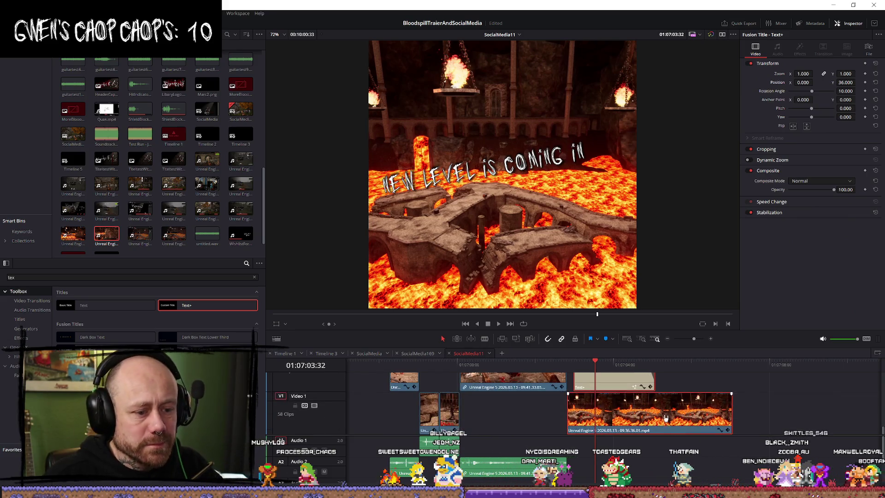
left_click(821, 424)
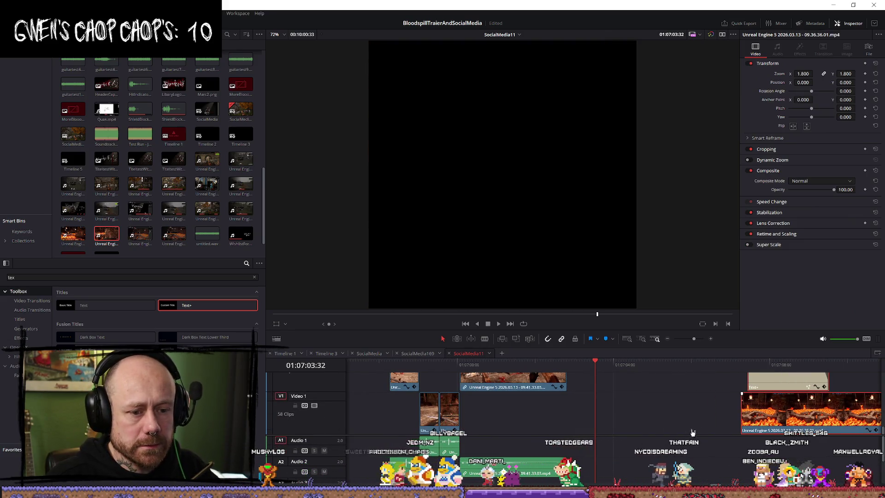
Nudge the lava clip and title later, then paste a lava clip copy at the playhead on V1
key("shift+period")
key("shift+period")
key("shift+period")
left_click_drag(877, 434, 599, 372)
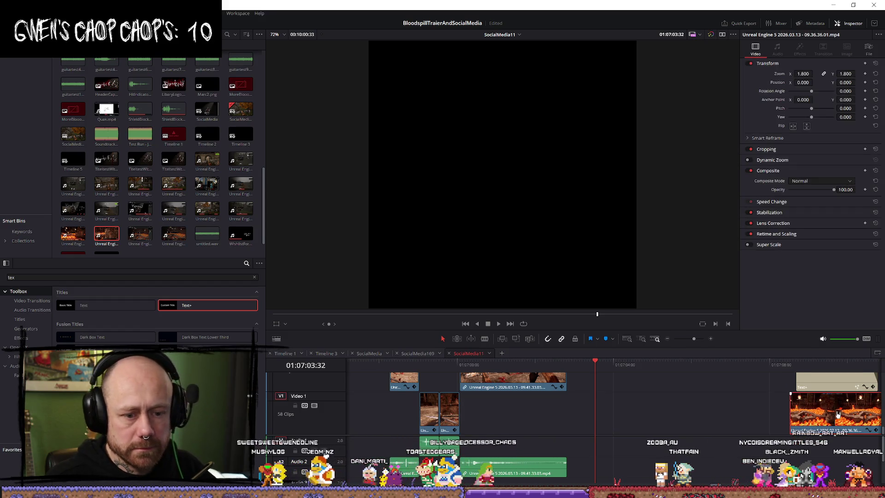
key("ctrl+v")
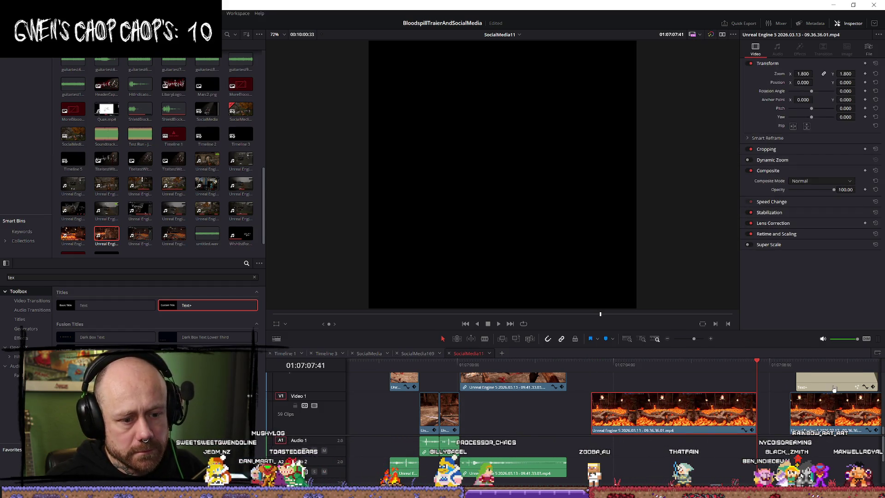
Paste the Text+ title onto Video 2 above the new lava clip and scrub its write-on
left_click(827, 388)
left_click(597, 364)
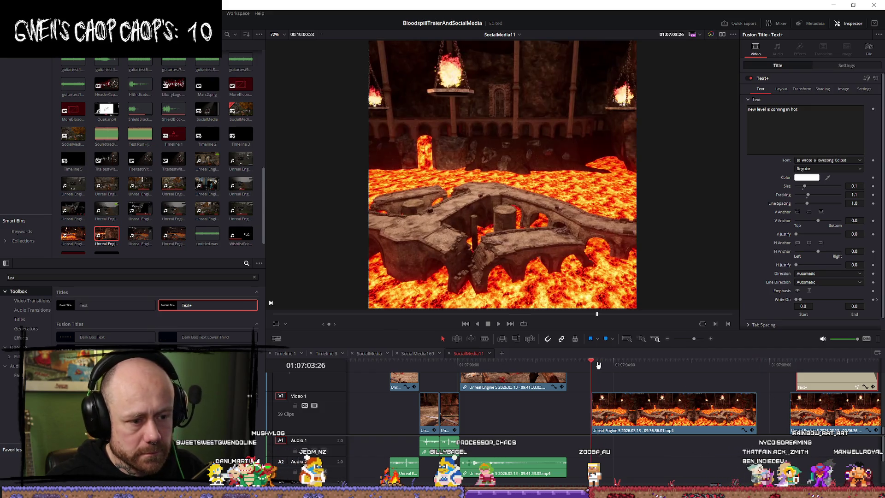
key("ctrl+v")
mouse_move(592, 364)
left_mouse_down()
mouse_move(614, 365)
mouse_move(596, 364)
left_mouse_up()
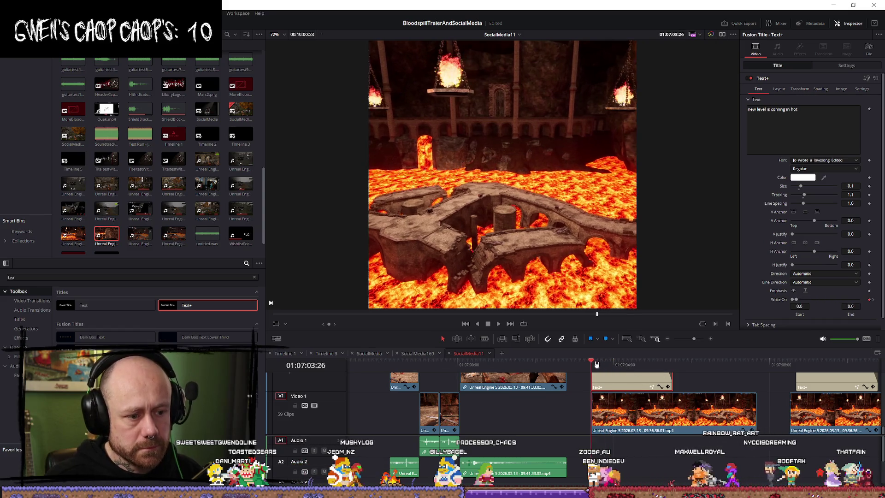
scroll(655, 382, "up", 2)
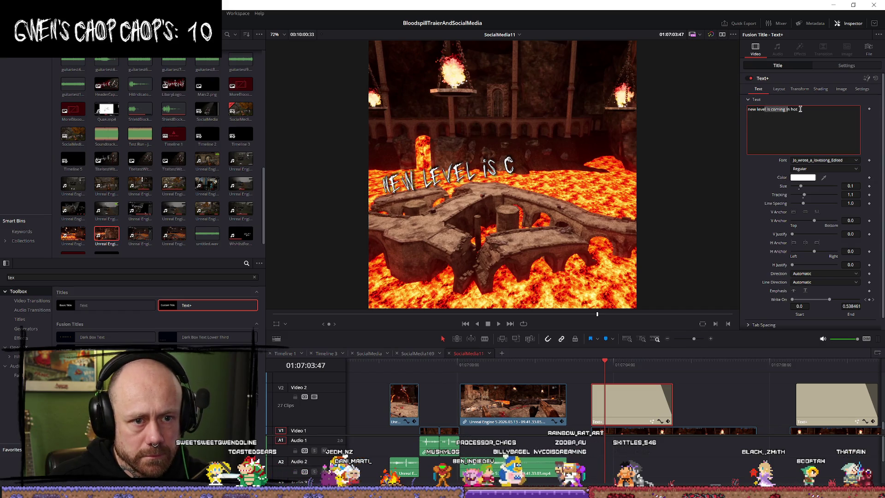
Cut the title text down to 'new level' and adjust its Write On end
left_click_drag(788, 109, 798, 110)
key("BackSpace")
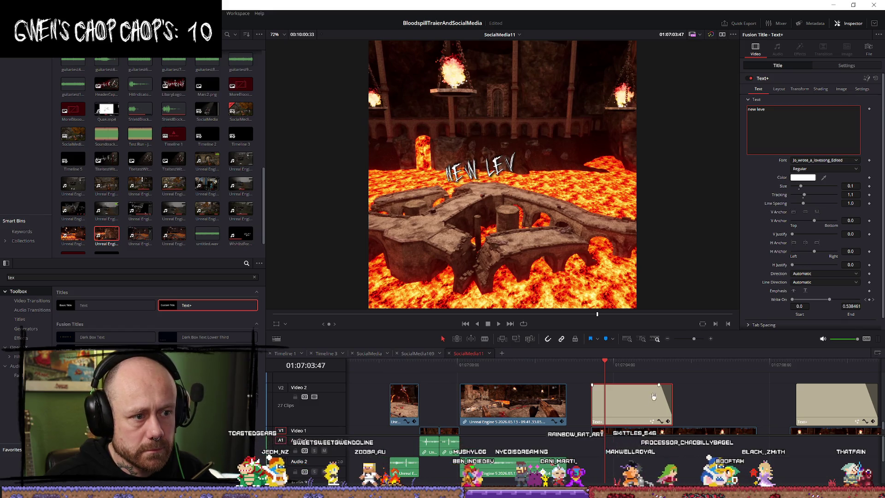
scroll(657, 397, "down", 1)
left_click(616, 364)
left_click_drag(615, 365, 619, 365)
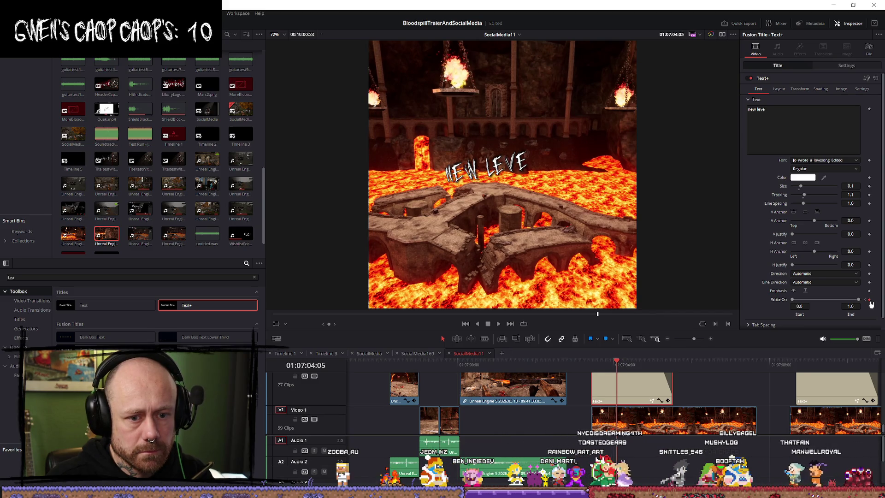
left_click_drag(616, 361, 605, 364)
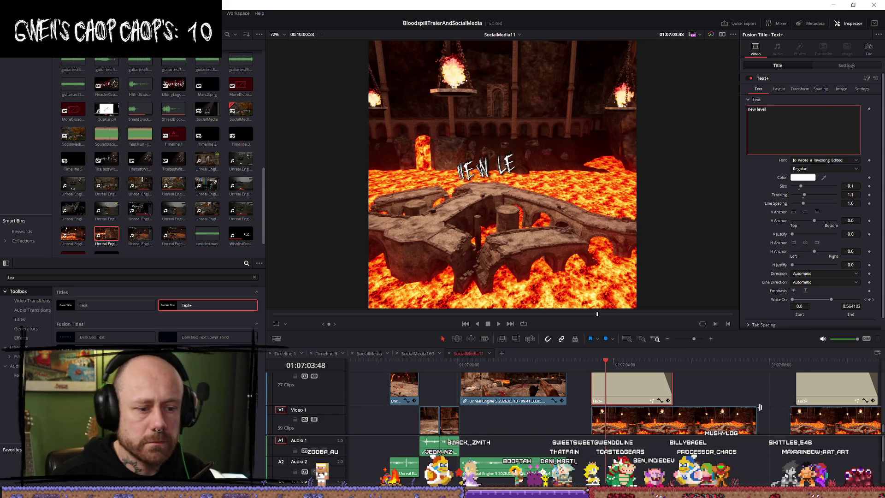
left_click_drag(601, 366, 617, 364)
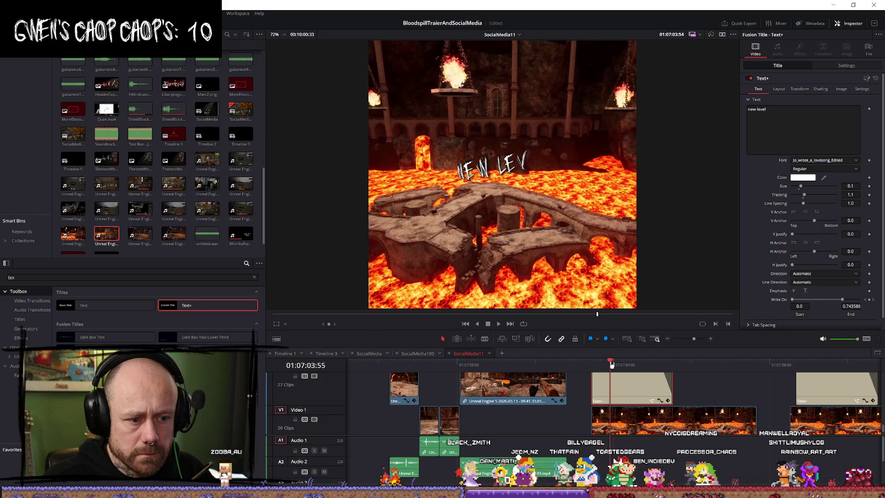
left_click(870, 301)
Trim the Text+ clip's right edge so it ends earlier, and play it back
left_click_drag(615, 362, 594, 364)
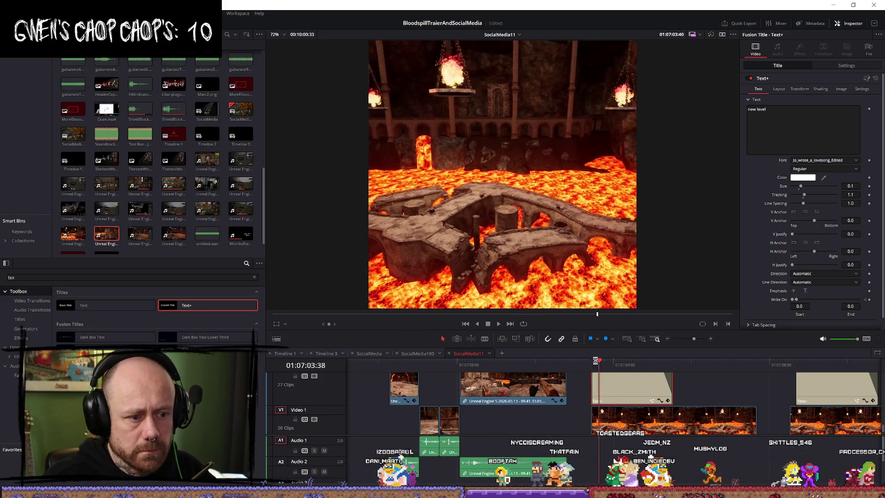
left_click_drag(653, 388, 649, 388)
key("space")
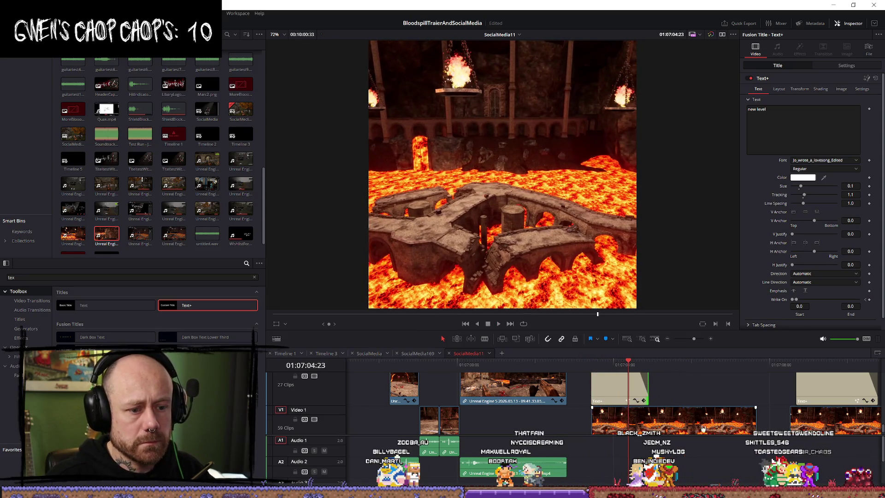
left_click(702, 431)
scroll(710, 403, "down", 1)
Change the V1 lava arena clip's speed to 125% and play it back
right_click(704, 408)
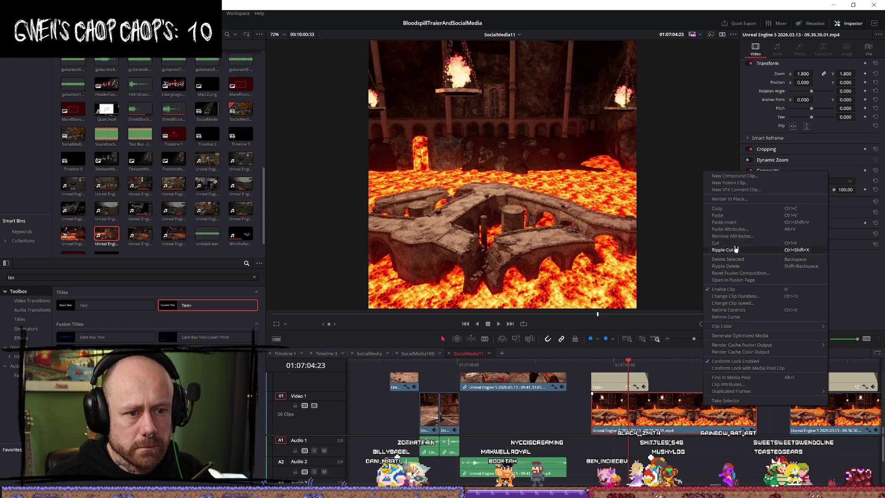
left_click(756, 304)
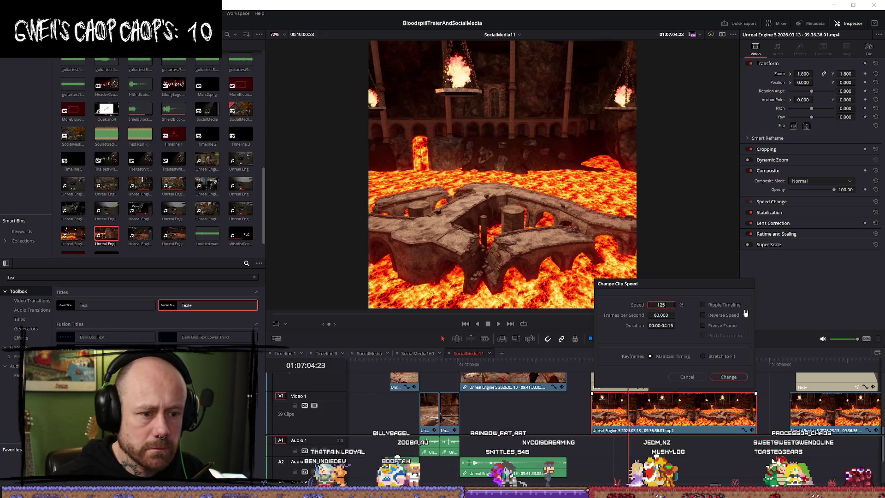
key("Return")
key("space")
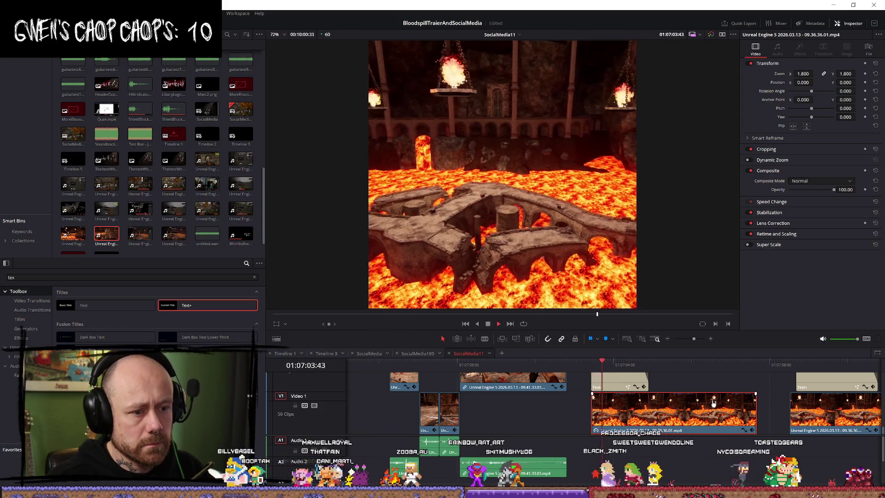
key("space")
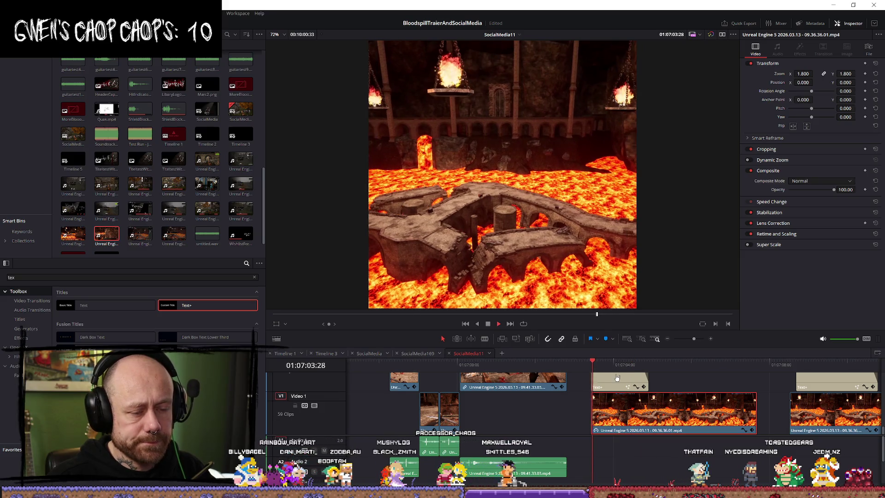
Drag the NEW LEVEL title's Write On End up to 1.0 and play the animation
left_click(618, 384)
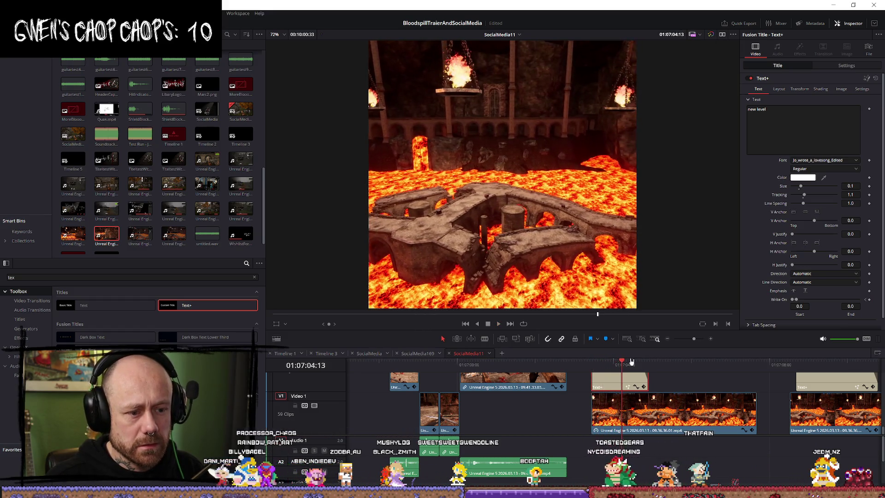
left_click(615, 363)
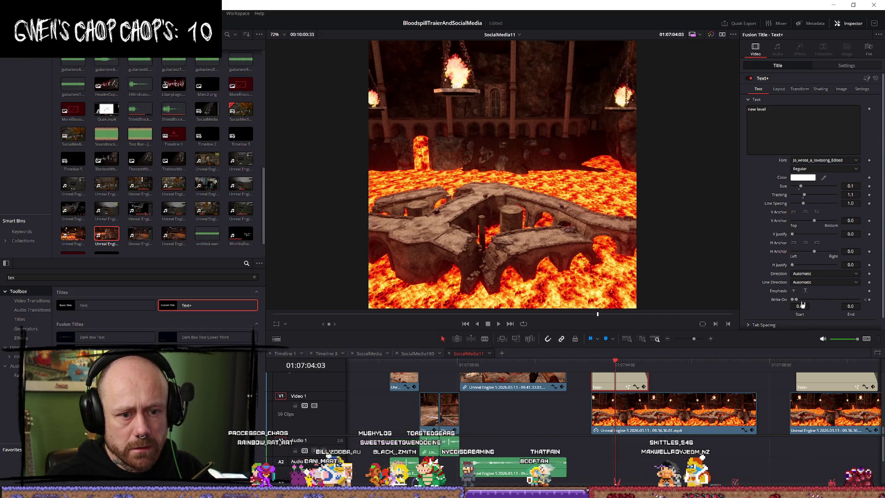
left_click_drag(797, 300, 845, 300)
key("space")
key("space")
left_click_drag(603, 364, 684, 389)
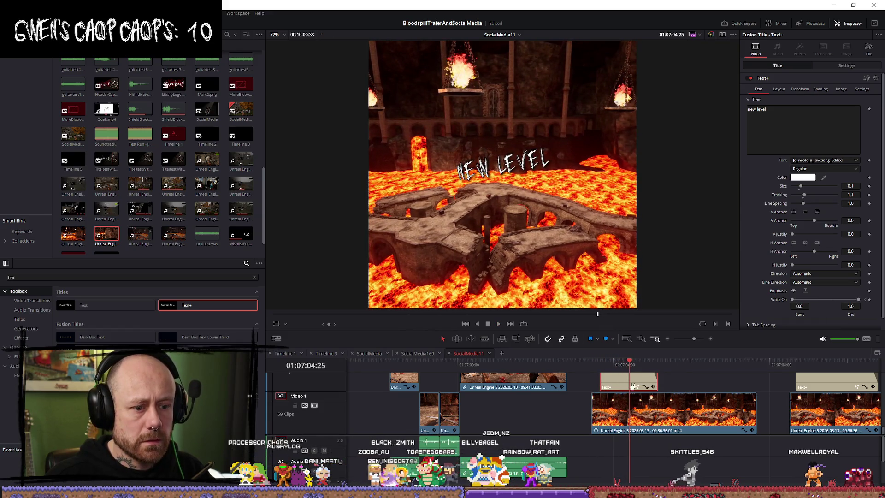
Set the title's text Size to 0.2, replay the write-on, and show Shading
left_click(781, 89)
left_click(760, 90)
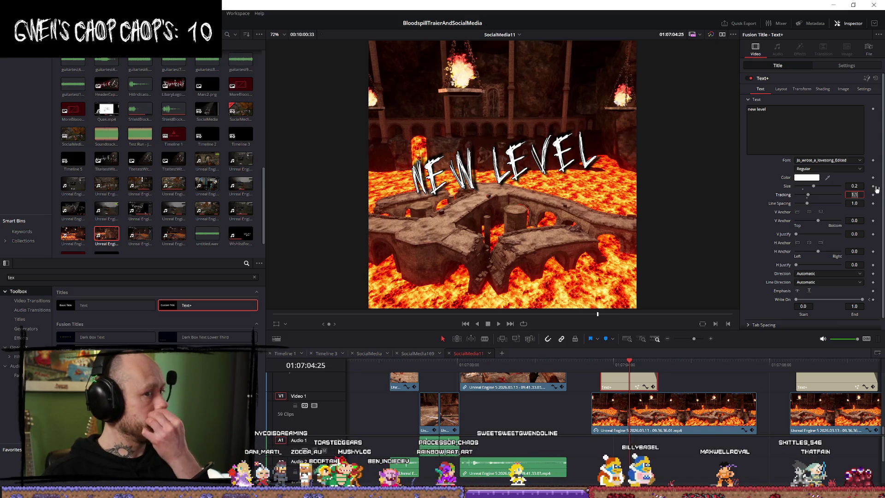
key("Up")
key("space")
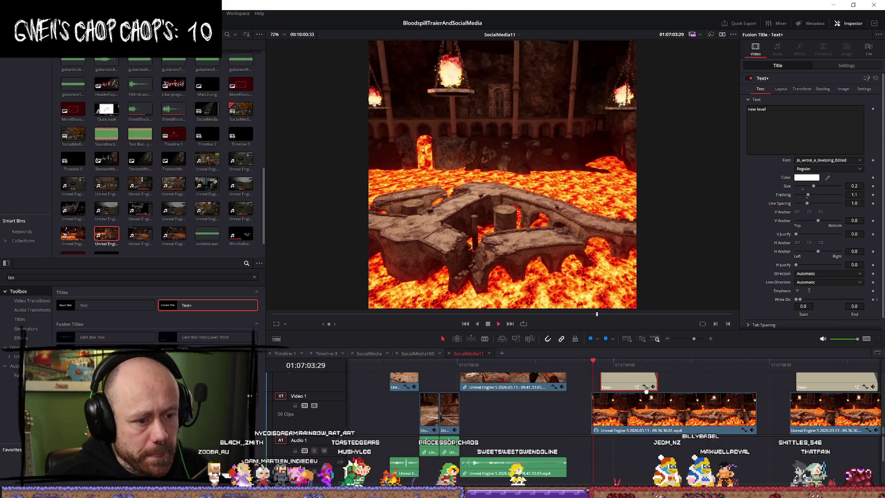
key("Up")
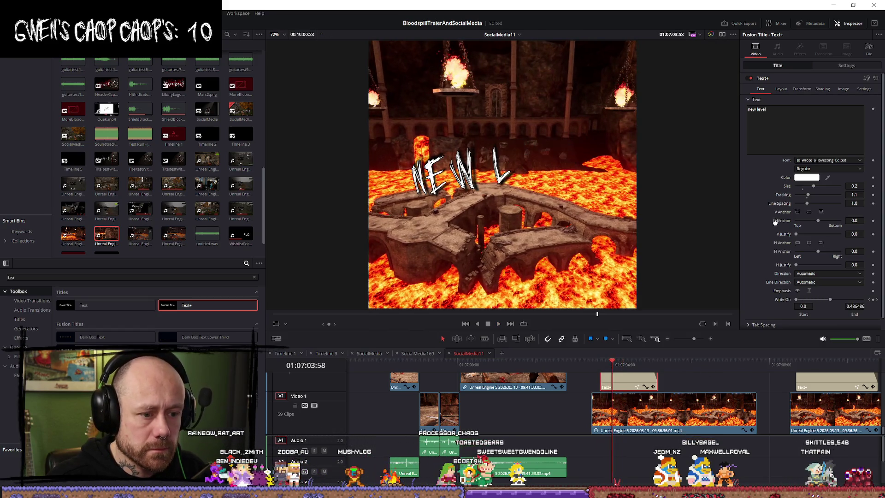
left_click(823, 89)
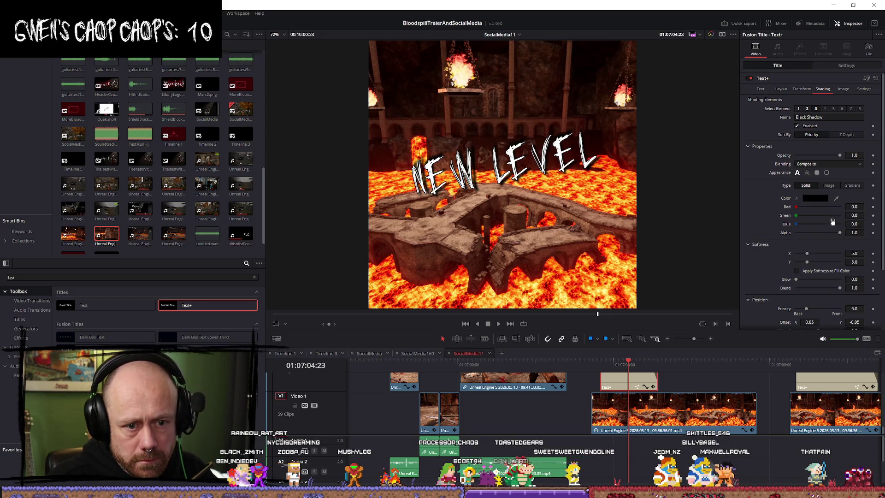
Set the NEW LEVEL Black Shadow's horizontal Size to 1.2
left_click(807, 109)
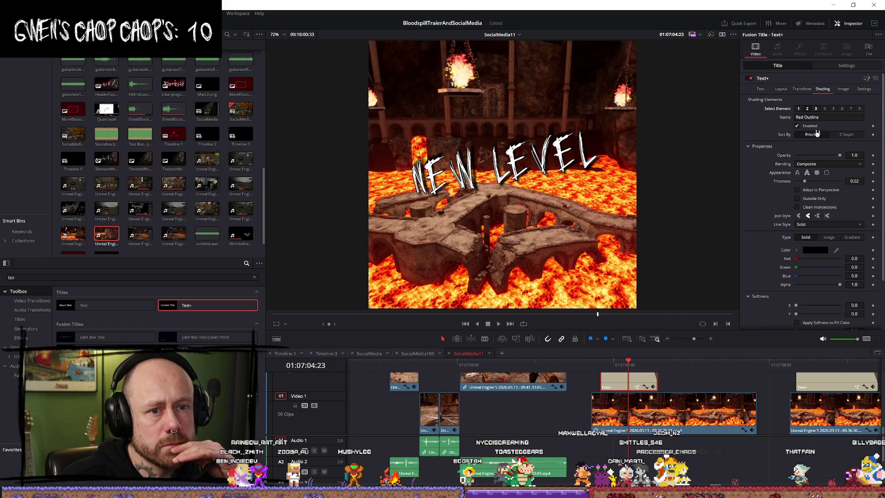
left_click(815, 108)
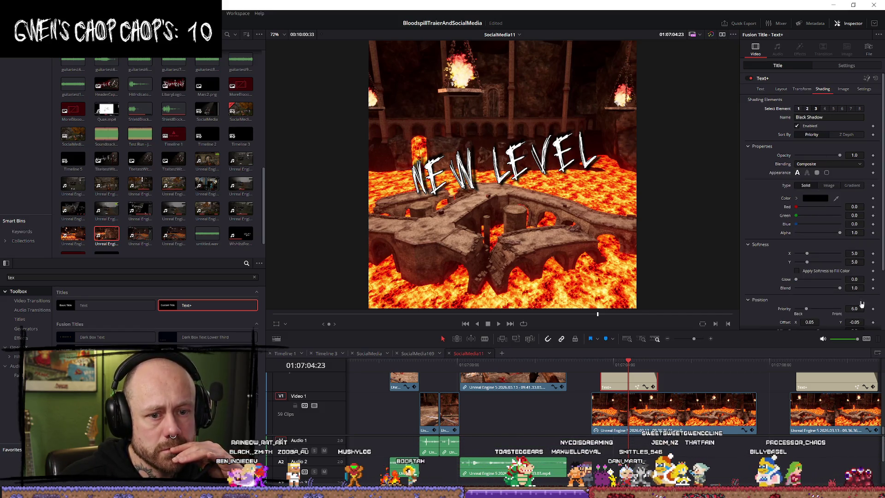
scroll(856, 295, "down", 3)
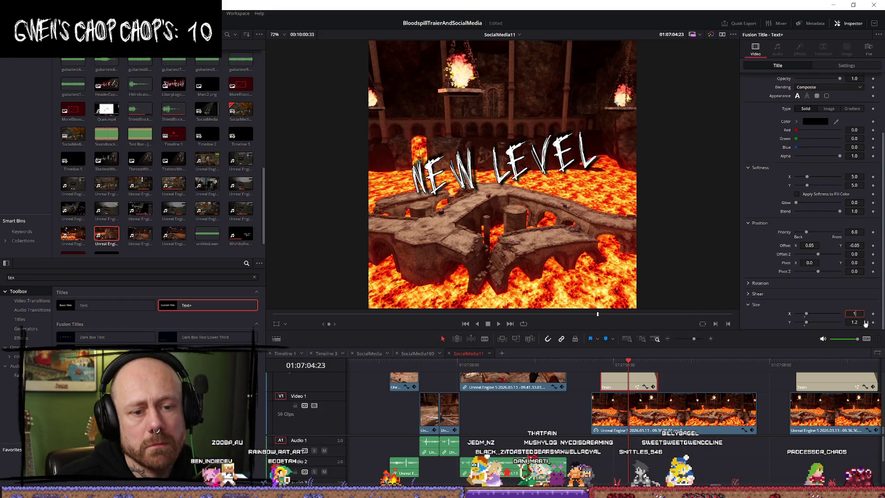
scroll(861, 322, "up", 3)
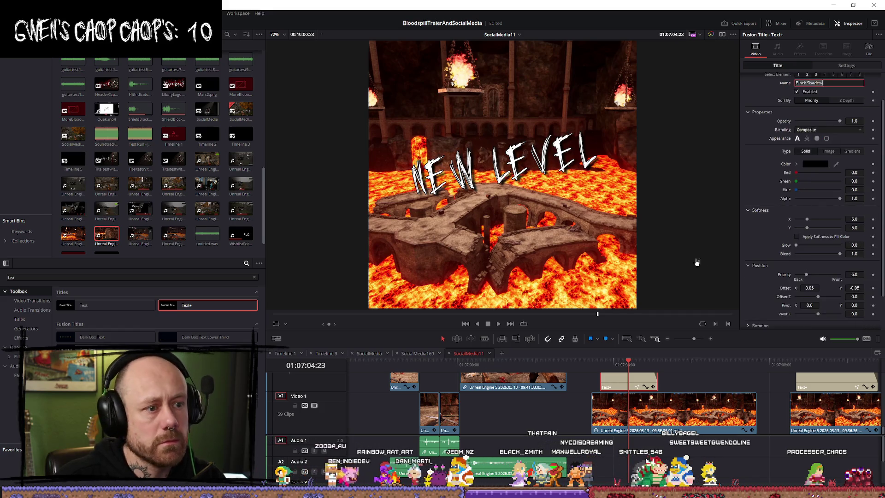
scroll(861, 323, "down", 3)
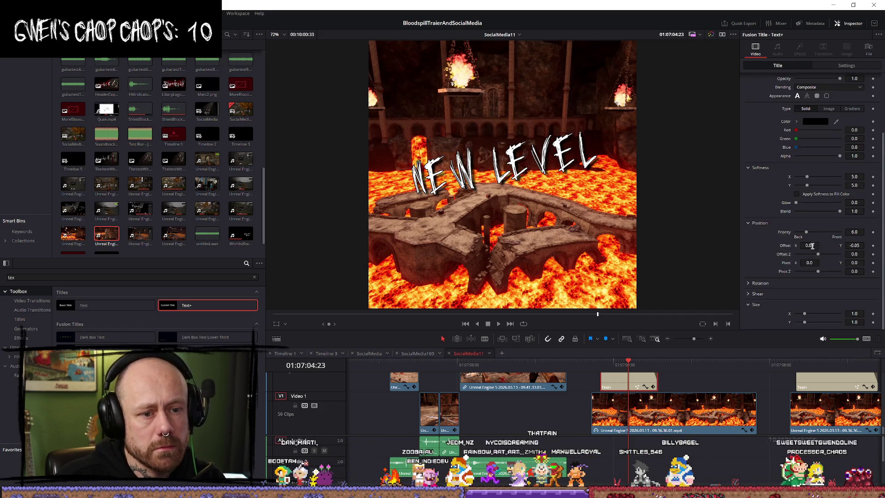
left_click(863, 312)
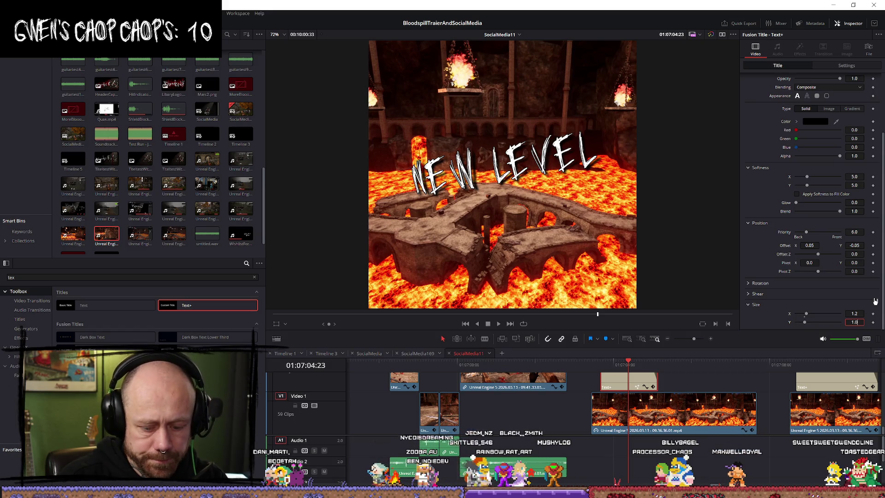
type("1.1")
key("Tab")
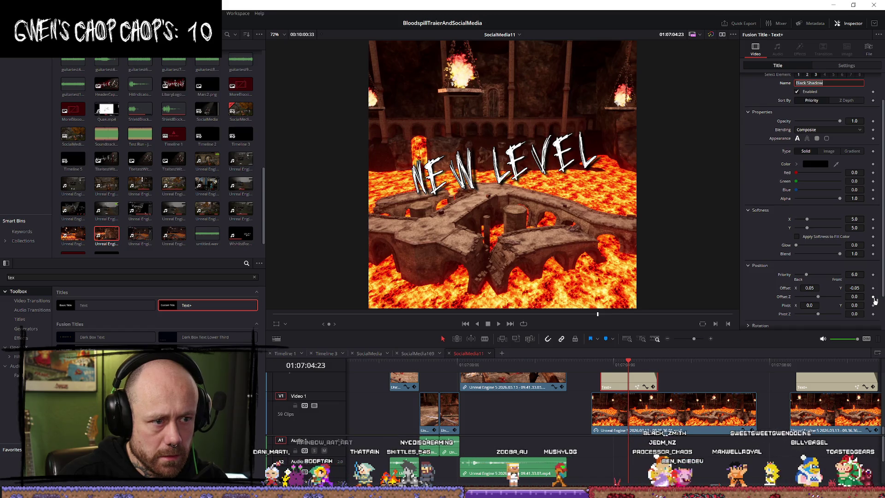
key("shift+Tab")
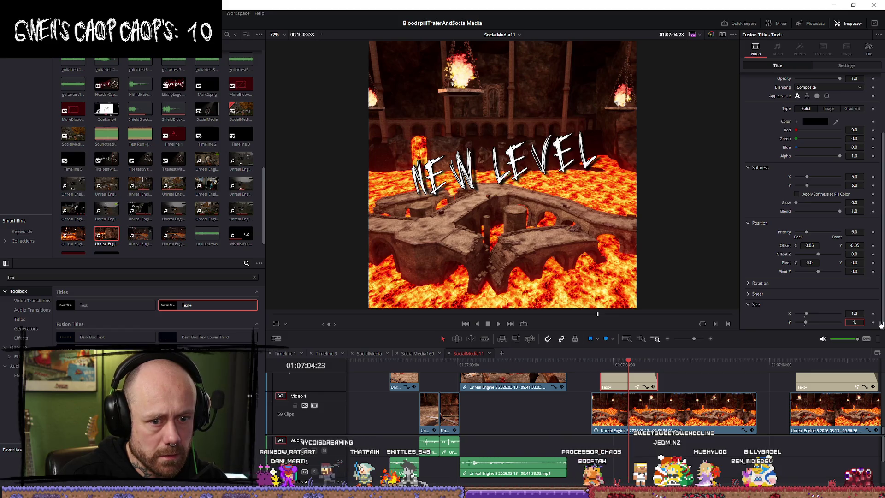
key("Tab")
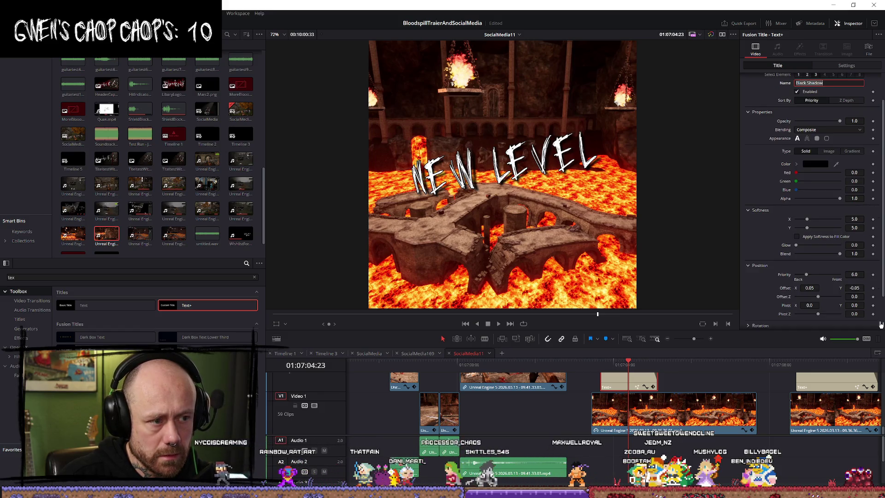
left_click(606, 374)
key("space")
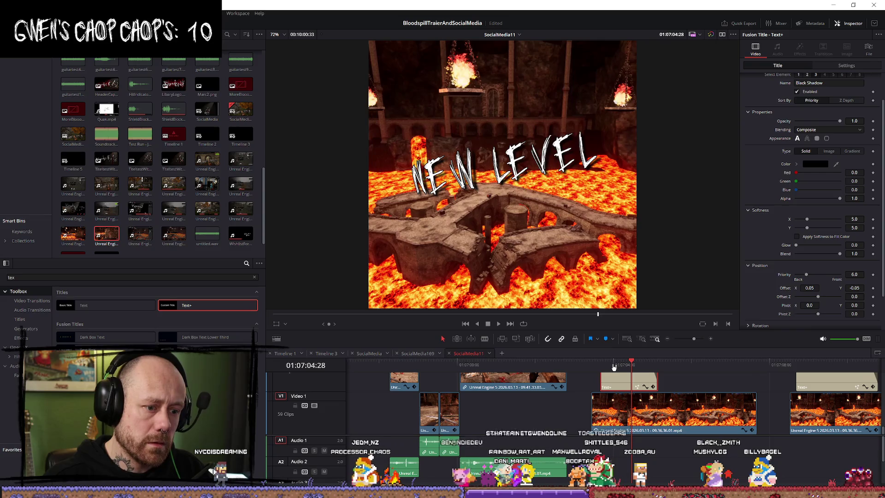
Step back through the title's opening frames and bring up its Text properties
left_click(602, 364)
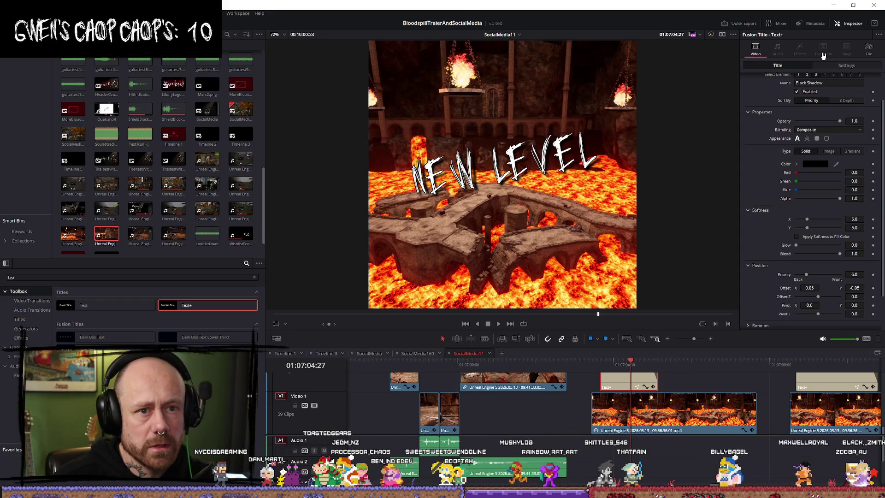
left_click(837, 66)
left_click(778, 66)
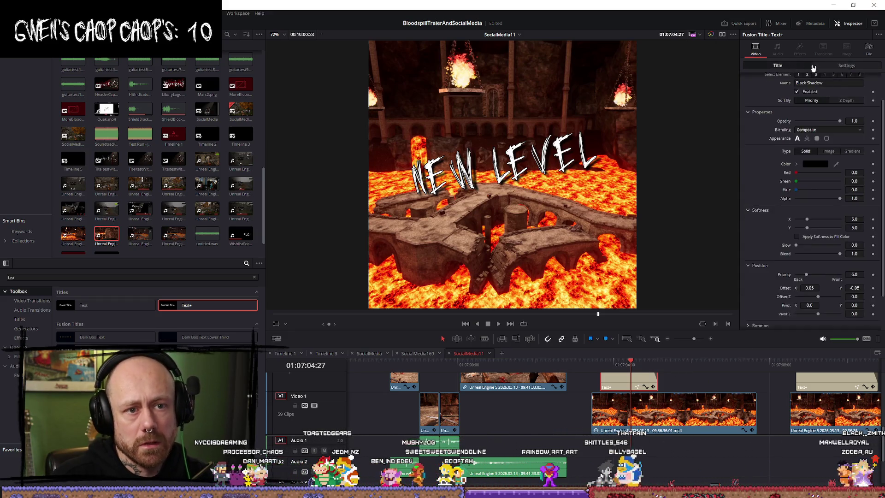
scroll(796, 253, "down", 2)
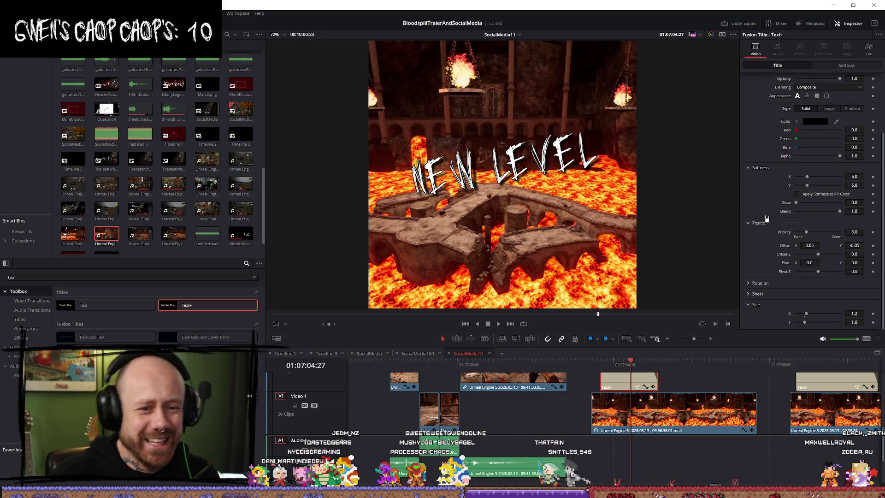
scroll(767, 214, "up", 4)
scroll(749, 229, "down", 4)
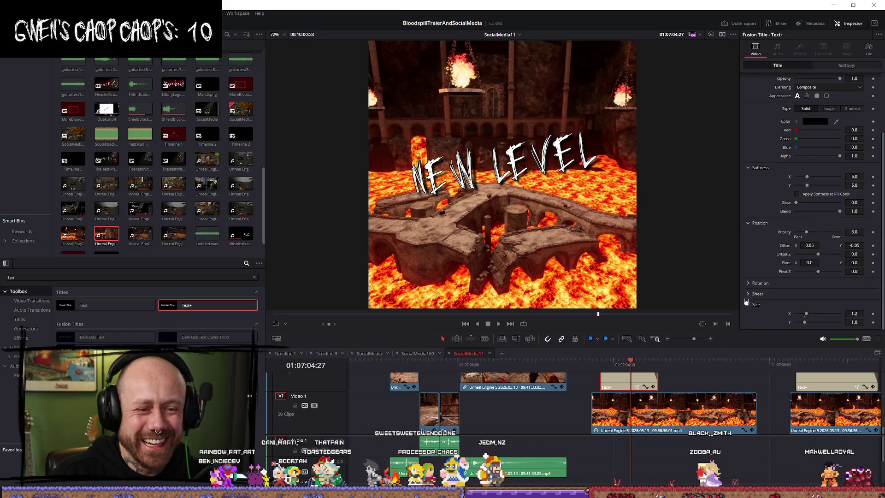
key("Left")
key("Left")
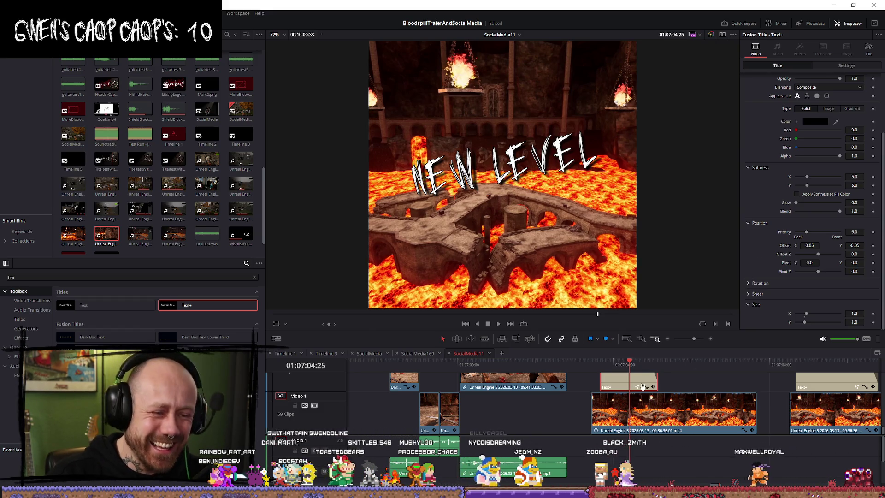
key("Left")
key("Left")
key("Left")
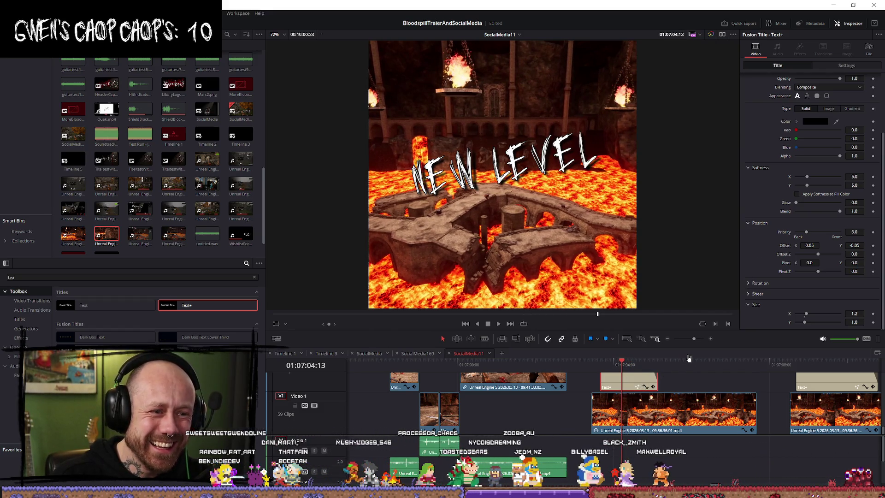
scroll(759, 184, "up", 3)
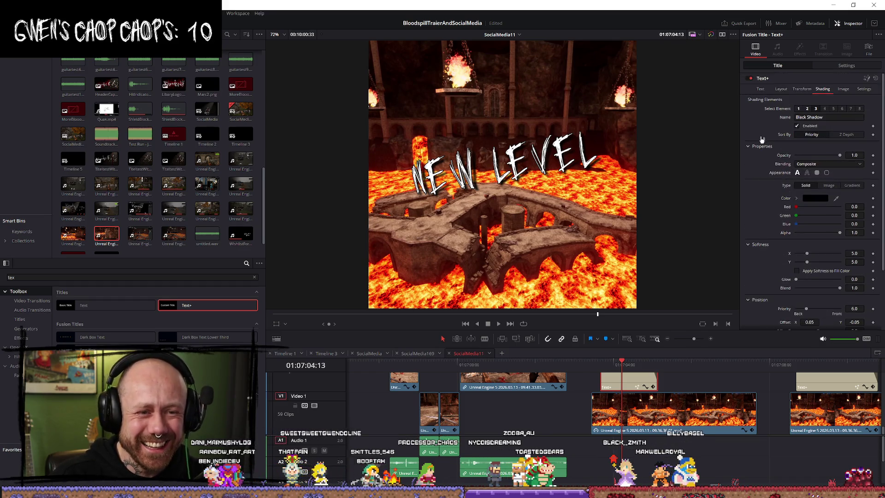
left_click(761, 91)
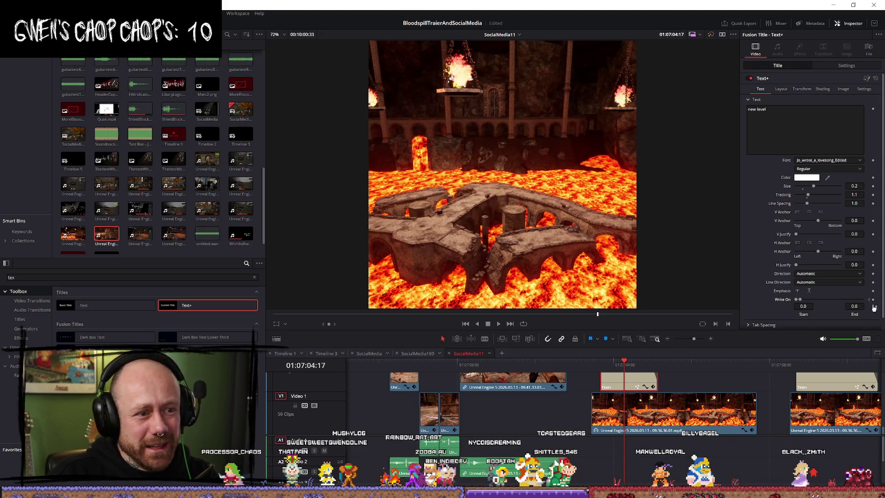
Return to the NEW LEVEL title's first frame, restore its full text, and preview it
left_click(616, 364)
left_click(613, 364)
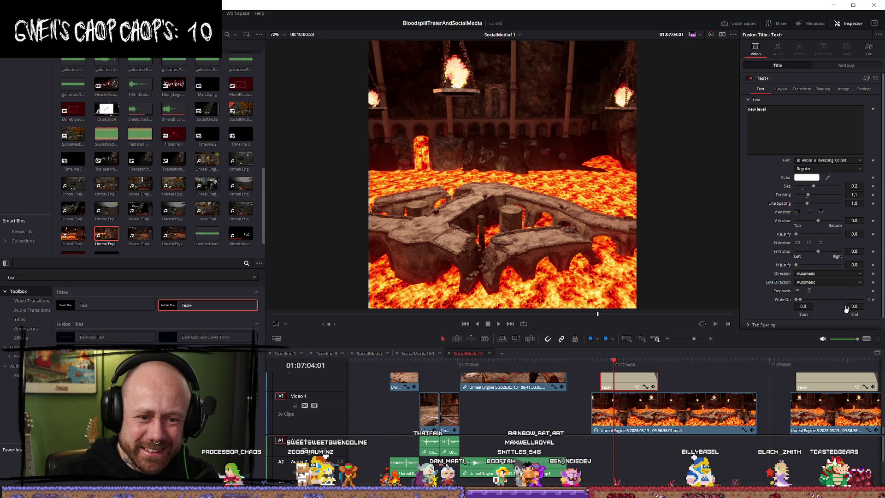
double_click(804, 301)
key("space")
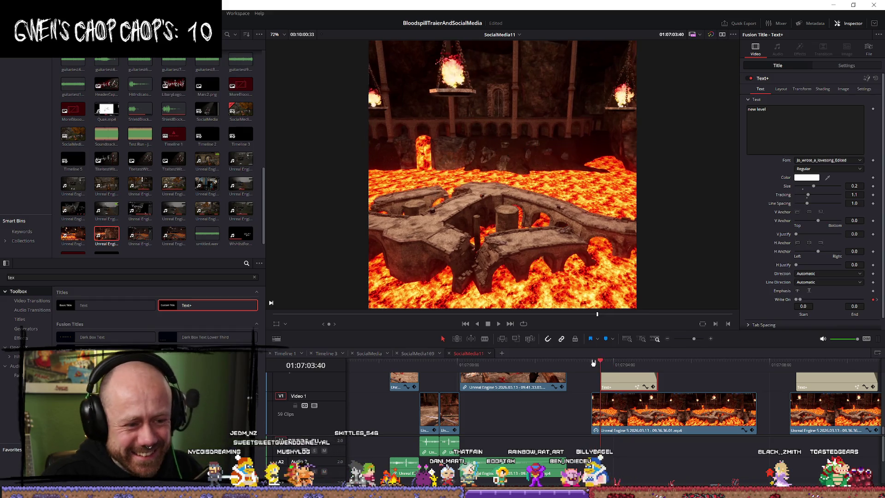
mouse_move(615, 364)
left_mouse_down()
mouse_move(596, 364)
mouse_move(625, 366)
left_mouse_up()
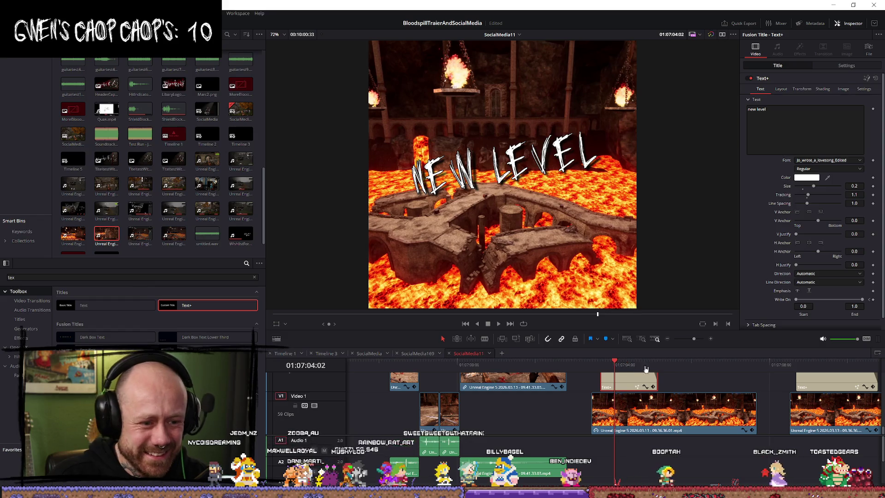
Keyframe Write On End from 0.0 to 1.0 over the title's first few frames
left_click(869, 299)
key("Right")
key("Right")
key("Right")
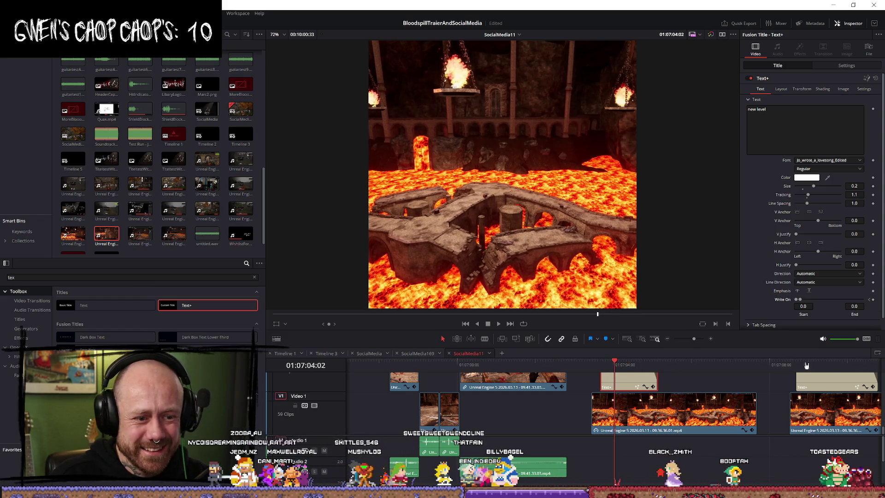
key("Right")
key("Right")
key("Right")
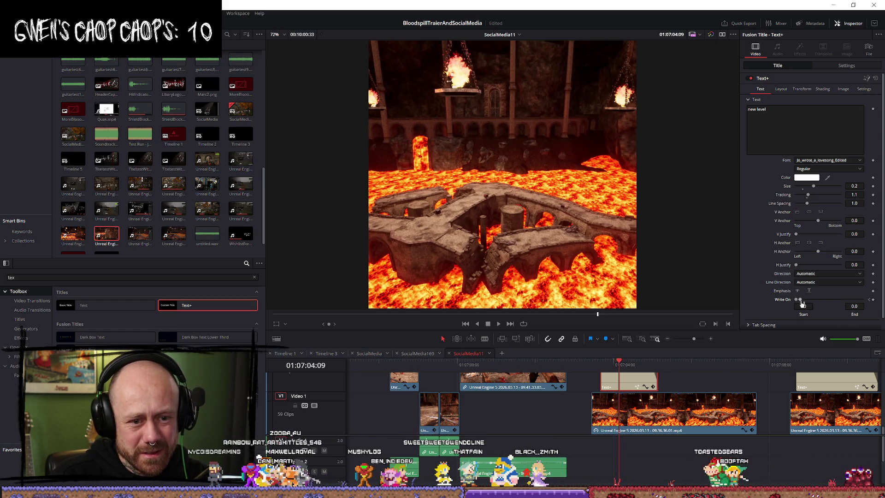
left_click_drag(801, 300, 883, 300)
Replay the write-on, then trim the V1 lava clip to end earlier
left_click(593, 364)
key("space")
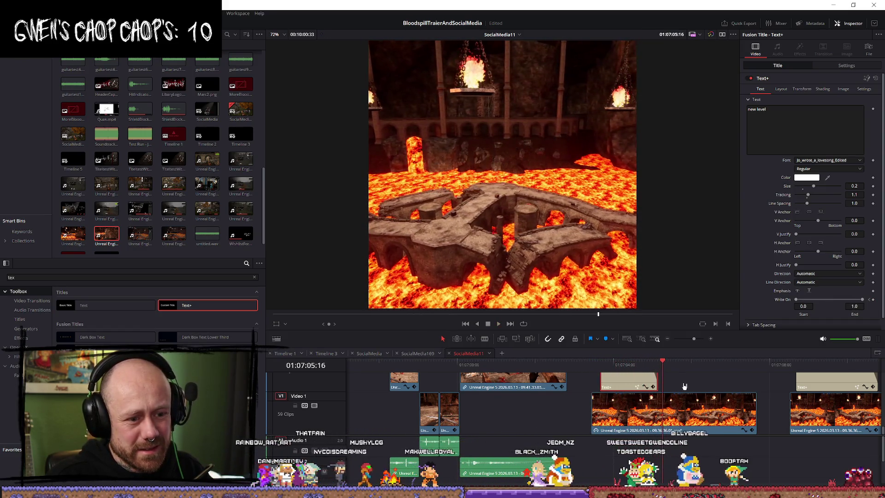
mouse_move(753, 410)
left_mouse_down()
mouse_move(654, 409)
mouse_move(788, 414)
mouse_move(710, 411)
left_mouse_up()
left_click(660, 361)
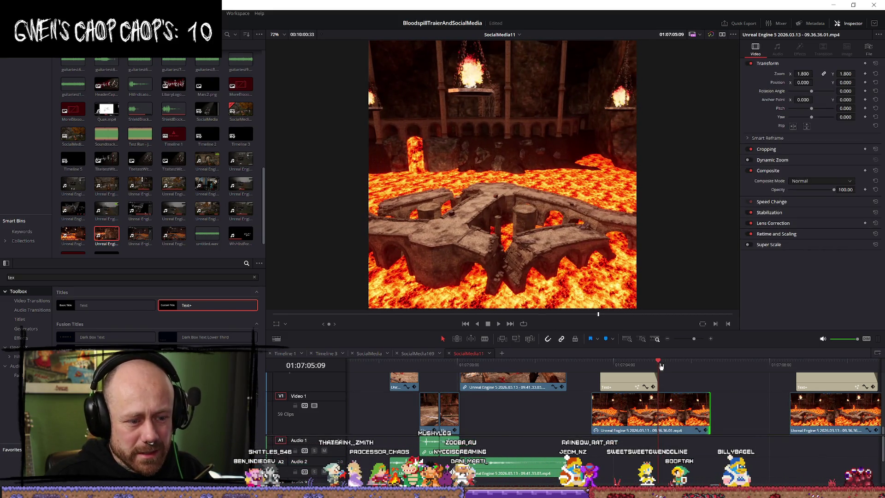
Split the lava clip at the playhead and move it with its title earlier
left_click(661, 420)
key("a")
mouse_move(618, 382)
left_mouse_down()
mouse_move(516, 408)
mouse_move(396, 414)
mouse_move(551, 421)
left_mouse_up()
left_click(525, 362)
key("space")
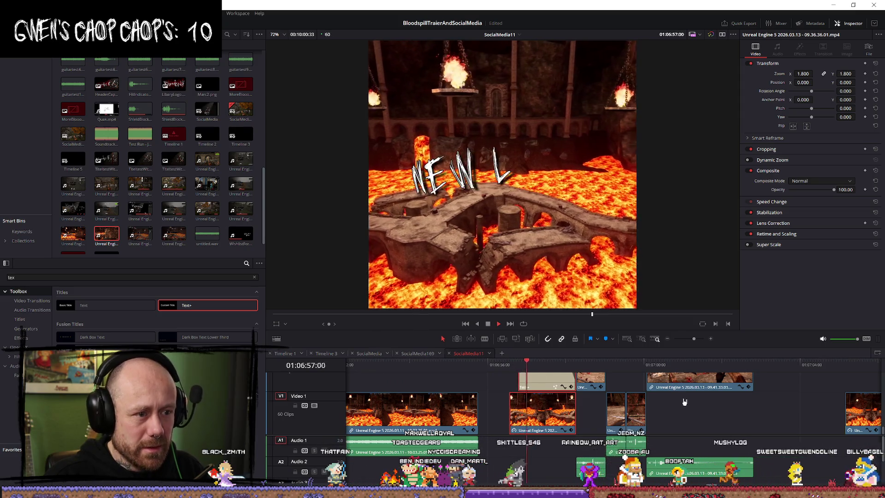
key("space")
Trim the start of the lava clip and NEW LEVEL title, then play from the title
left_click(571, 413)
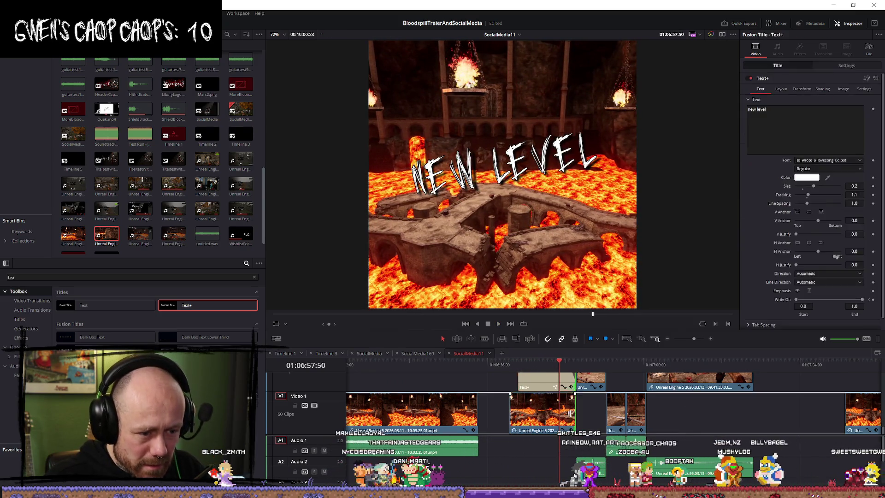
left_click_drag(510, 410, 527, 410)
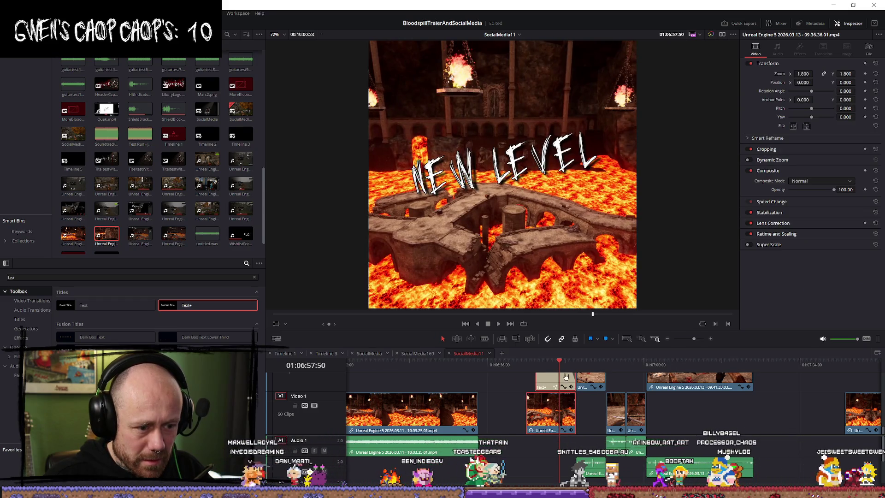
scroll(565, 376, "up", 2)
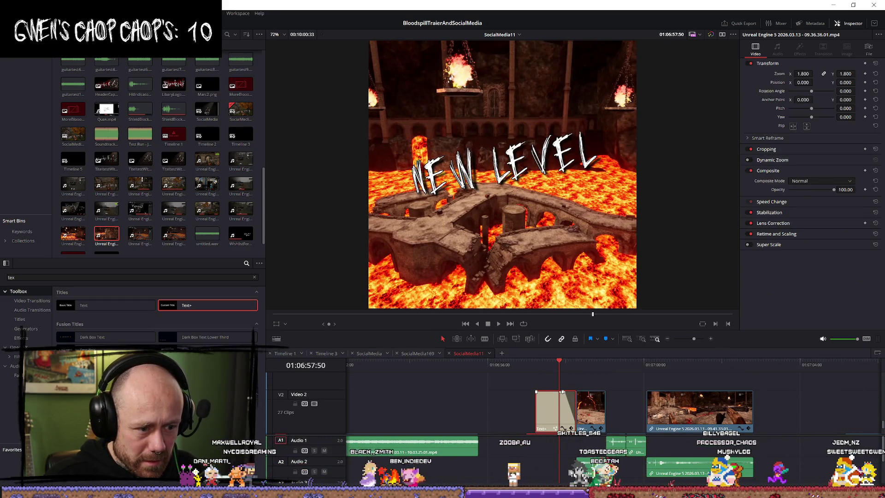
left_click(563, 396)
scroll(570, 387, "down", 2)
key("space")
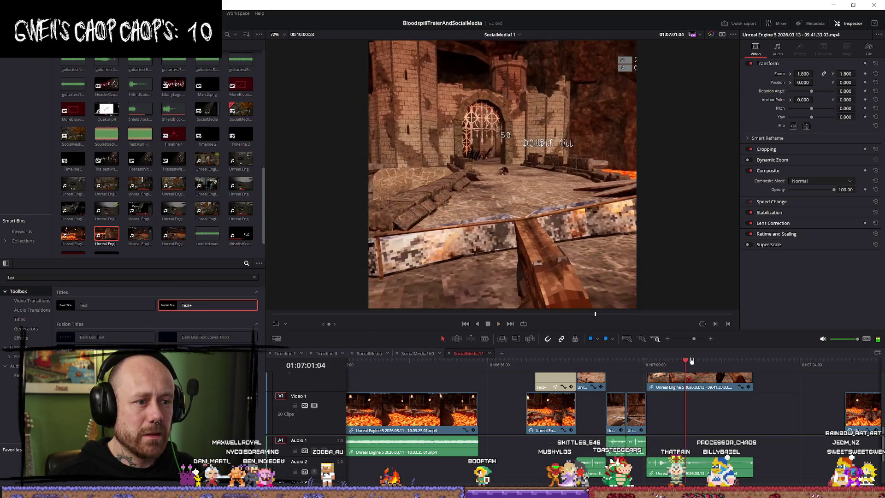
Trim the upper gameplay clip's start to just before the explosion with Shift+[
left_click(562, 362)
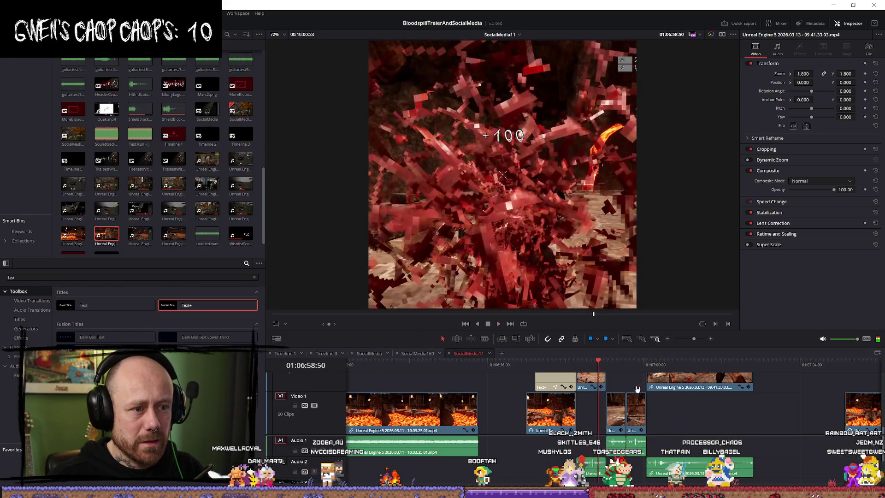
left_click(587, 365)
left_click(590, 365)
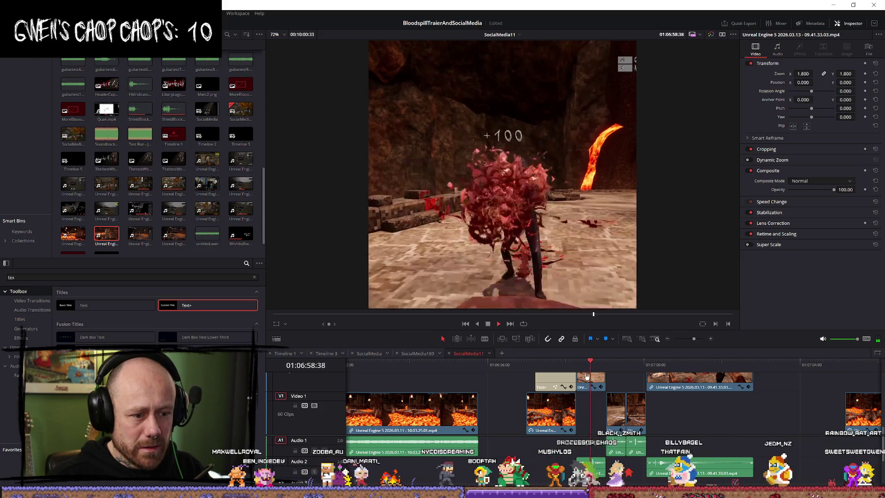
left_click(590, 365)
left_click(590, 365)
key("shift+[")
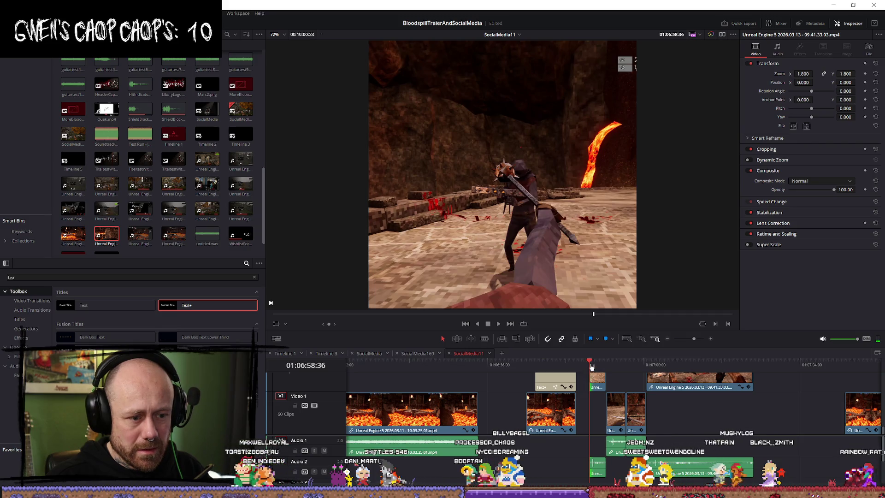
left_click(575, 365)
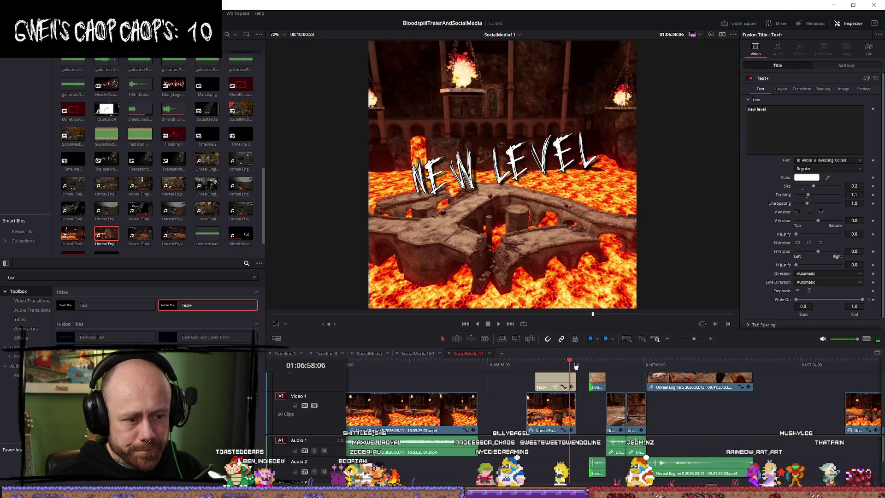
left_click(576, 365)
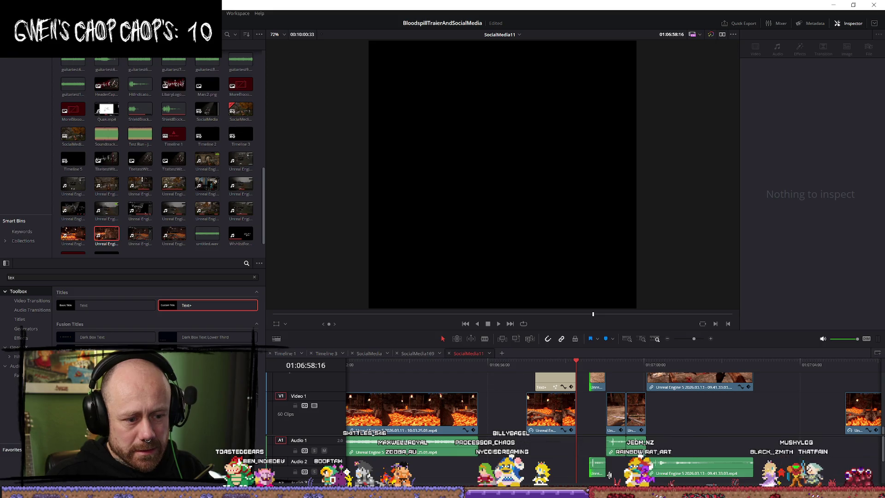
Nudge the short gameplay clip and grouped clips into place and check the timing
left_click_drag(595, 378, 606, 382)
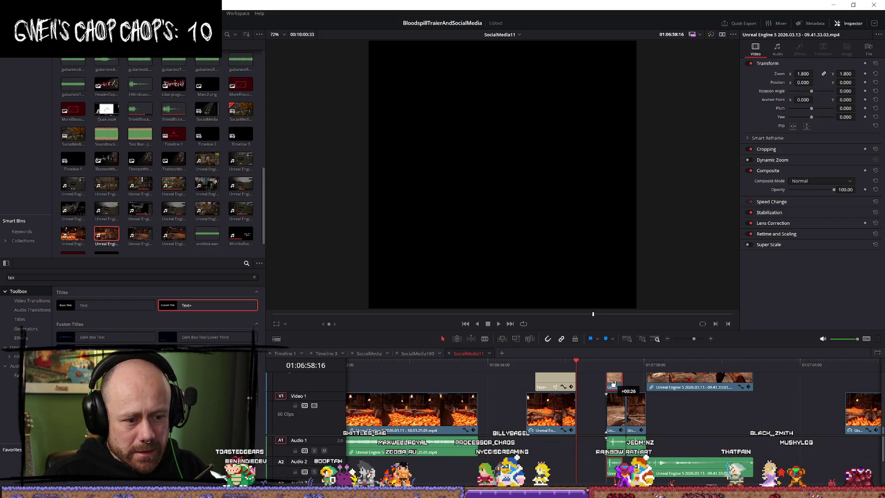
mouse_move(611, 379)
left_mouse_down()
mouse_move(595, 380)
mouse_move(588, 408)
left_mouse_up()
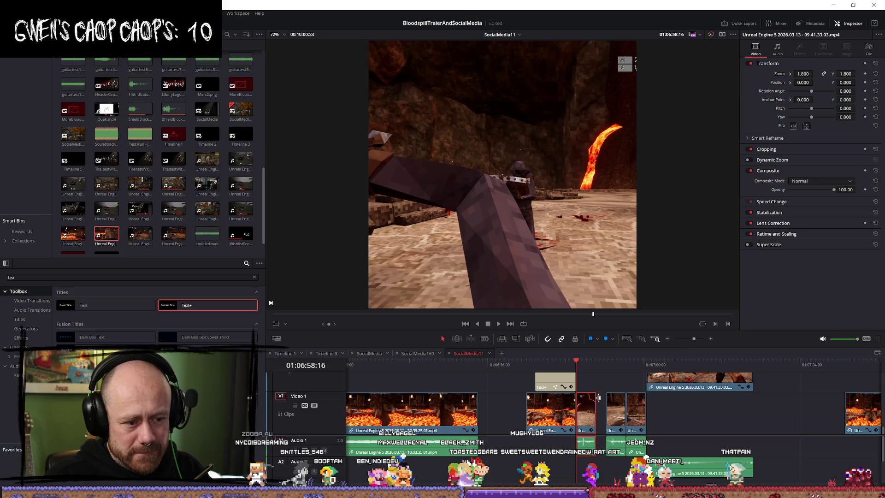
left_click_drag(691, 471, 681, 471)
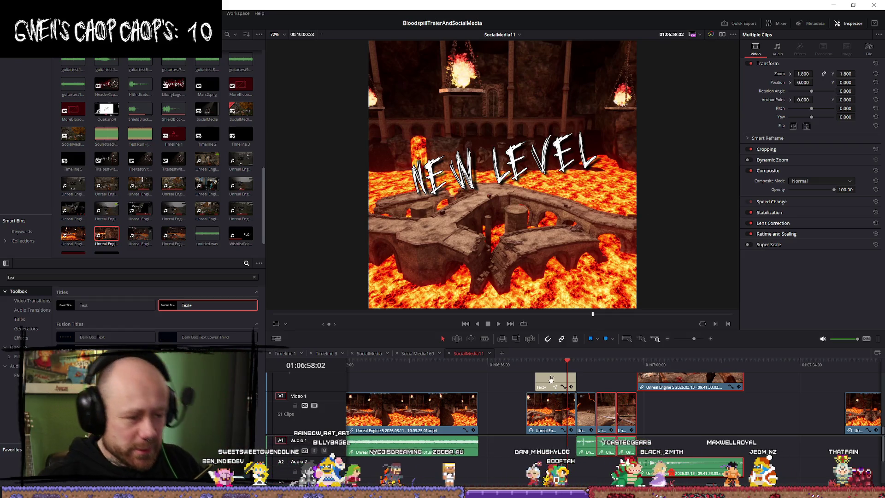
key("space")
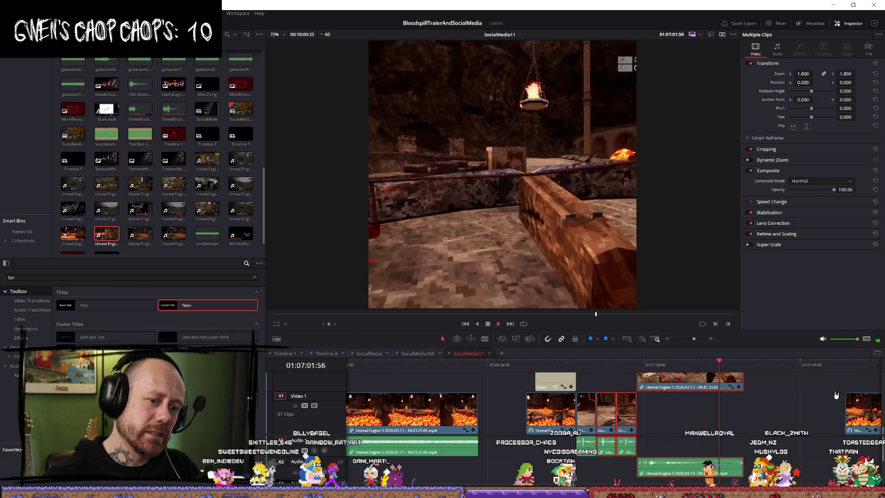
key("space")
Drag the next lava clip left to close the gap and copy the NEW LEVEL title
scroll(768, 420, "down", 2)
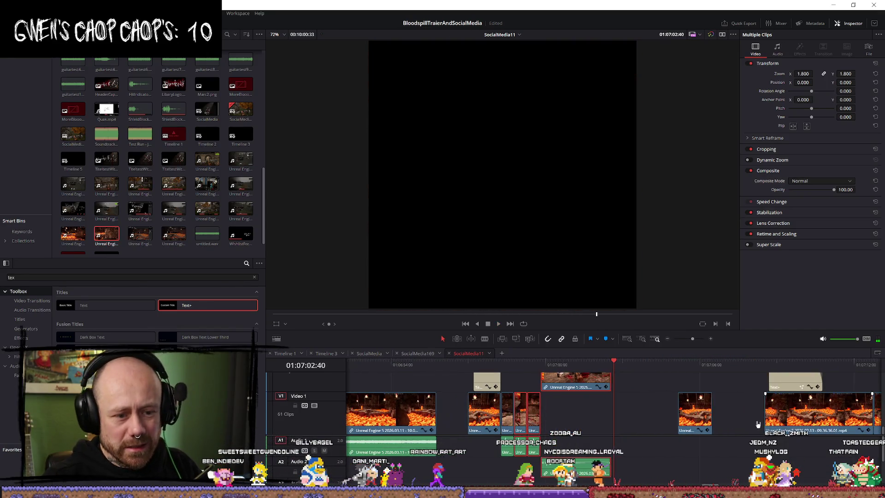
left_click_drag(698, 418, 633, 424)
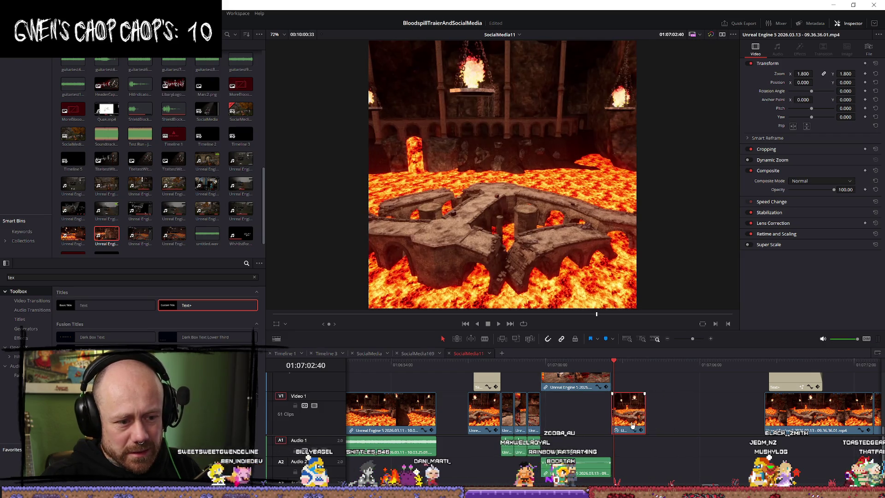
mouse_move(795, 386)
left_mouse_down()
mouse_move(686, 385)
mouse_move(777, 386)
left_mouse_up()
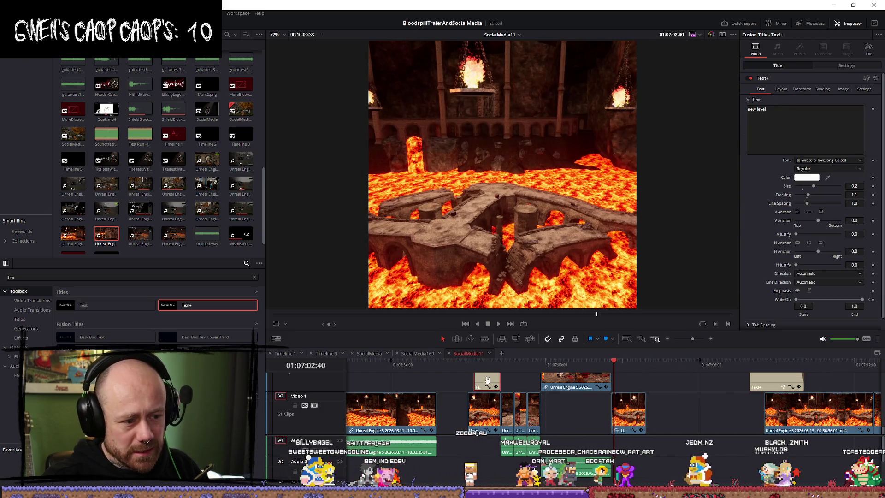
Paste the copied title at the playhead and change its text to 'coming in hot'
left_click(612, 361)
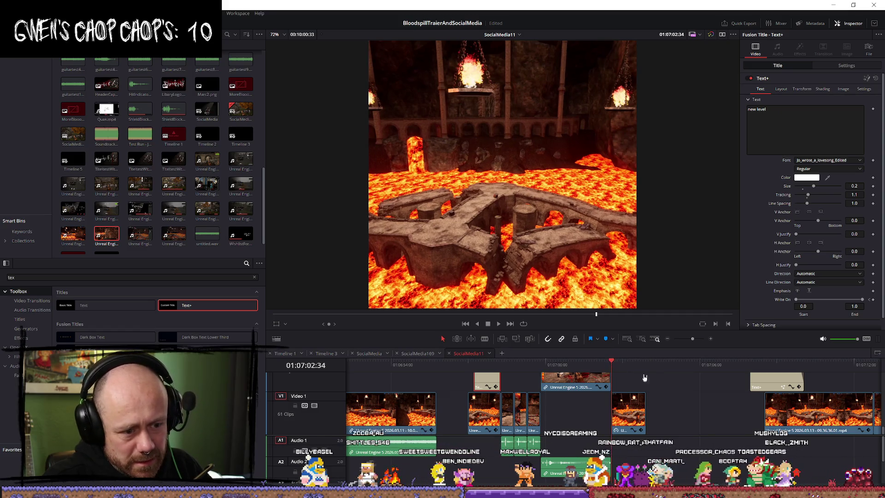
key("ctrl+v")
left_click(629, 363)
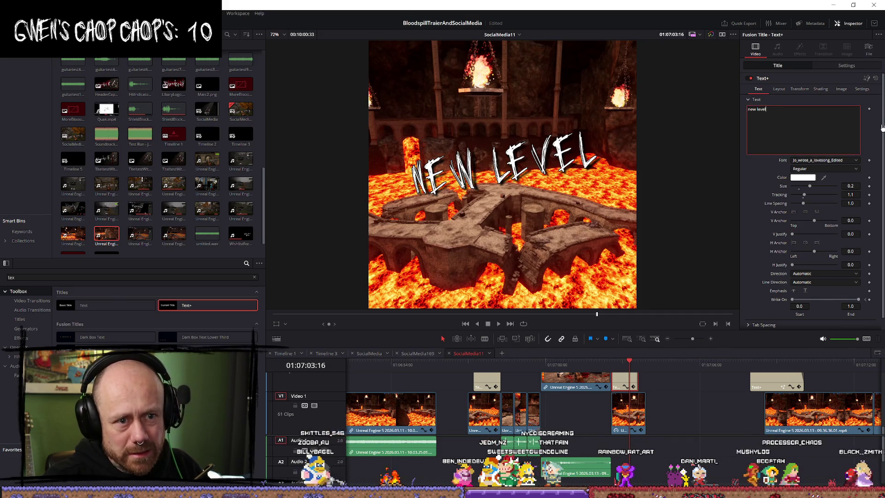
key("BackSpace")
key("BackSpace")
key("BackSpace")
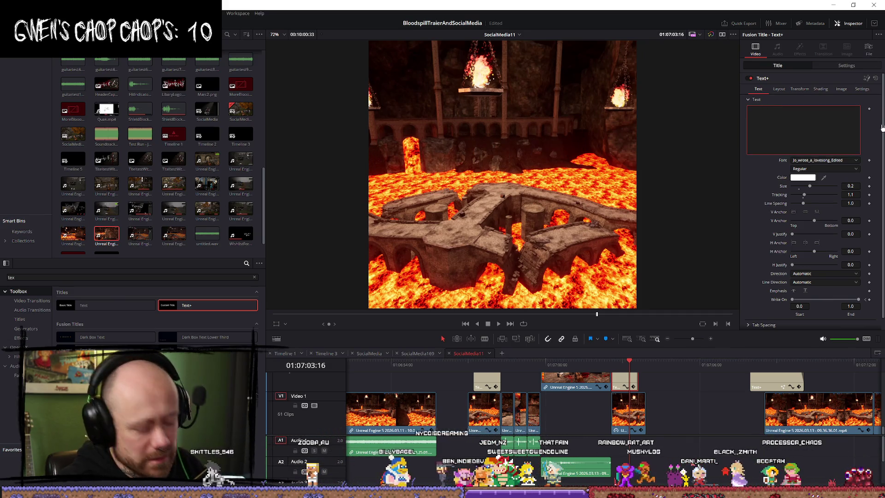
type("coming in hit")
key("BackSpace")
key("BackSpace")
type("ot")
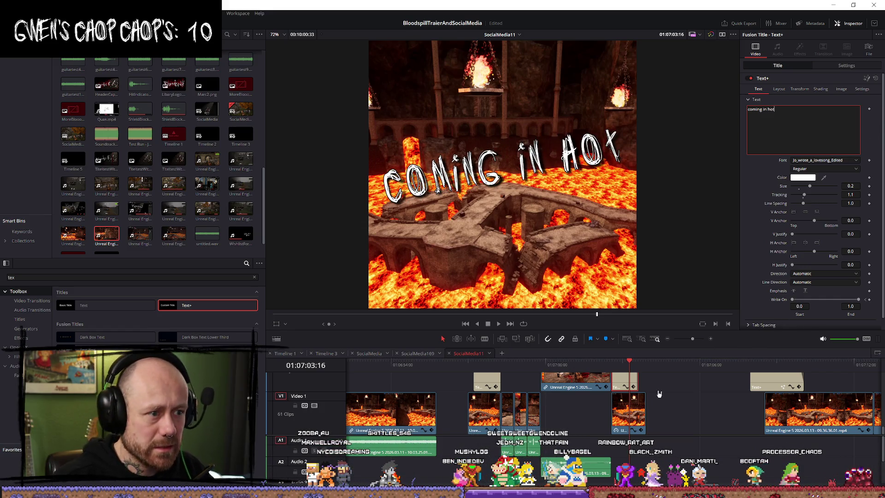
Play back the new COMING IN HOT title and select the lava clip beneath it
left_click(608, 368)
key("space")
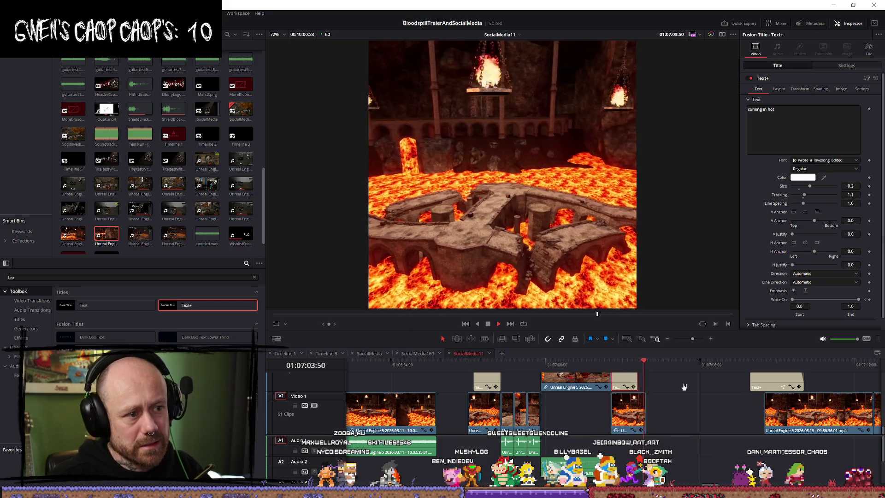
key("space")
left_click(641, 410)
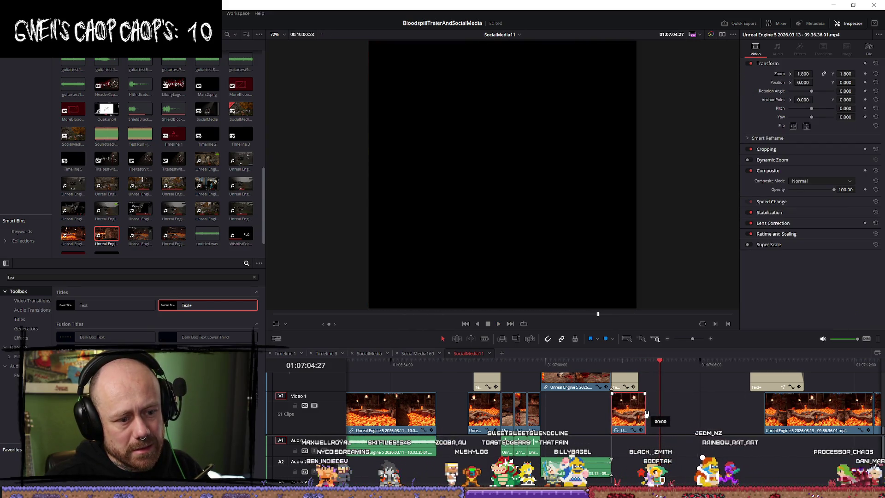
Extend the lava clip and the COMING IN HOT title to cover the same span
mouse_move(642, 410)
left_mouse_down()
mouse_move(663, 407)
mouse_move(655, 405)
mouse_move(663, 395)
left_mouse_up()
left_click(469, 364)
key("space")
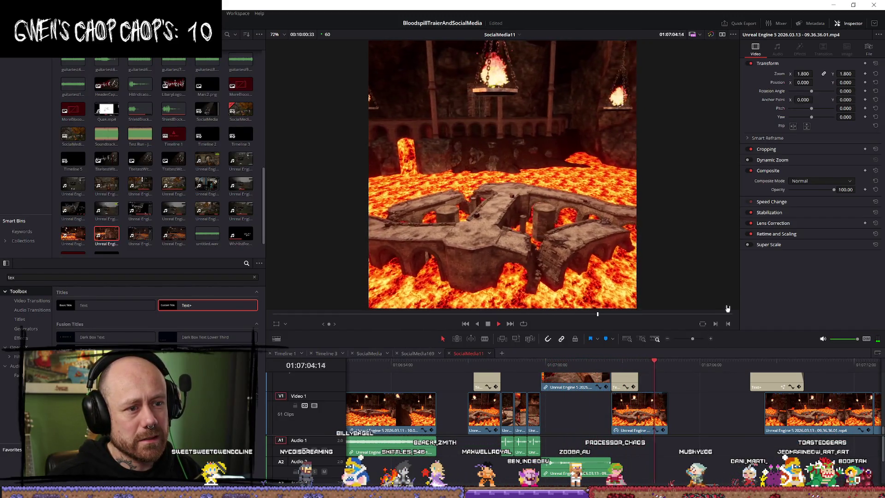
left_click_drag(638, 380, 643, 380)
Select the lava clip and replay the section from its start to check the timing
left_click(646, 416)
right_click(646, 417)
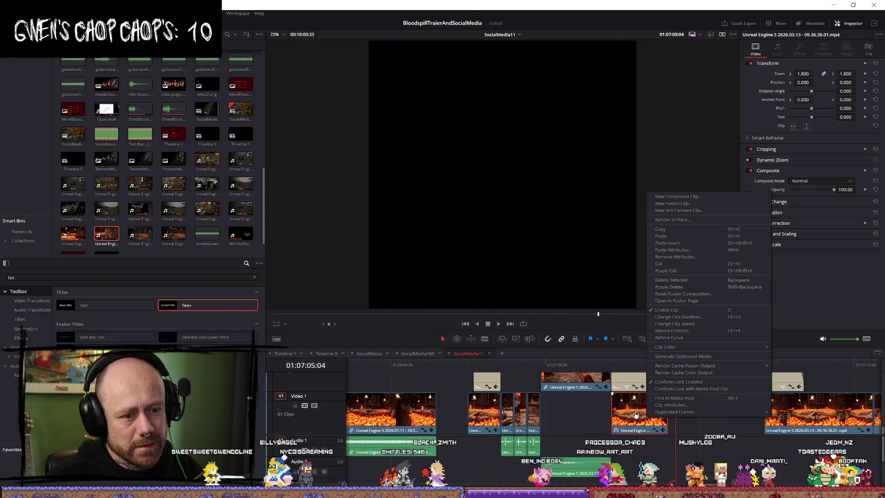
key("Escape")
key("space")
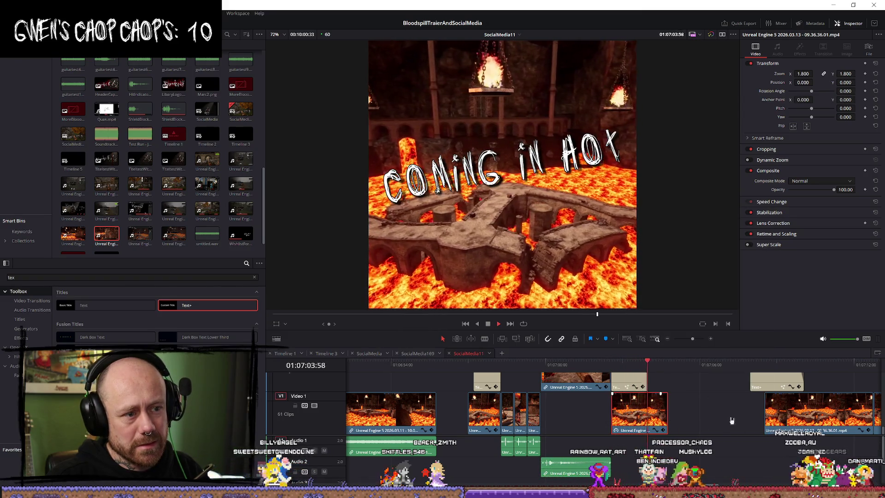
key("space")
right_click(637, 420)
key("Escape")
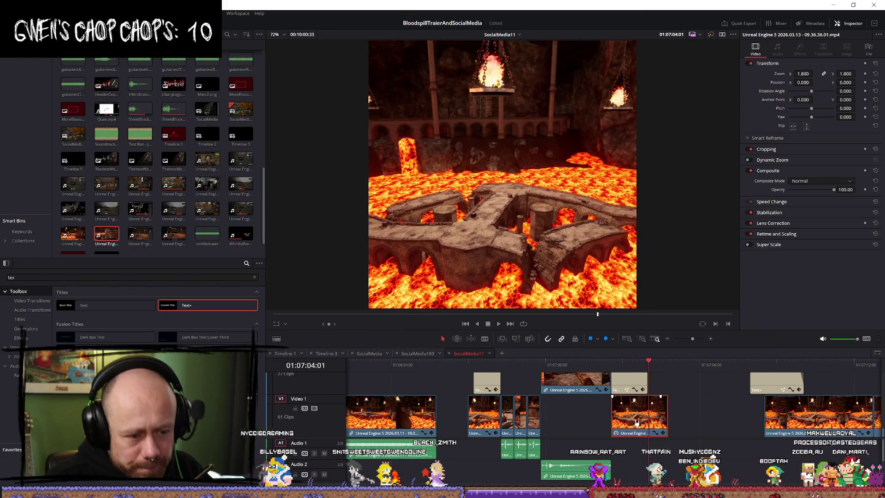
key("slash")
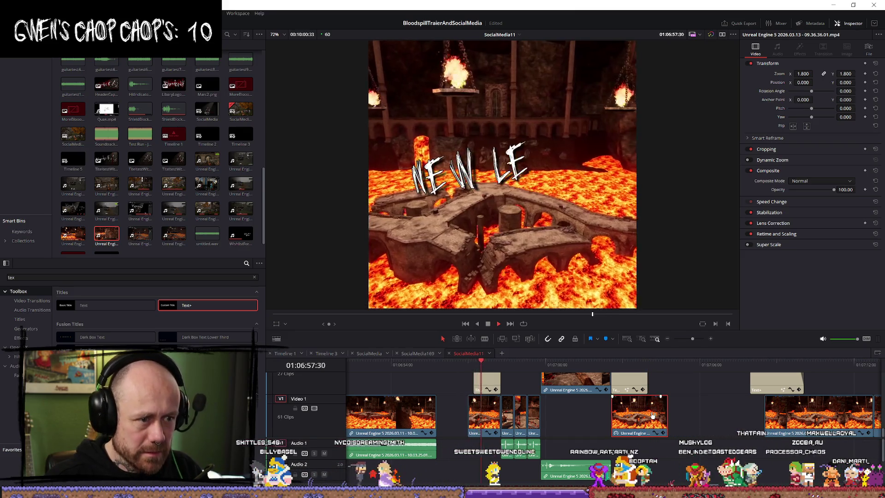
key("space")
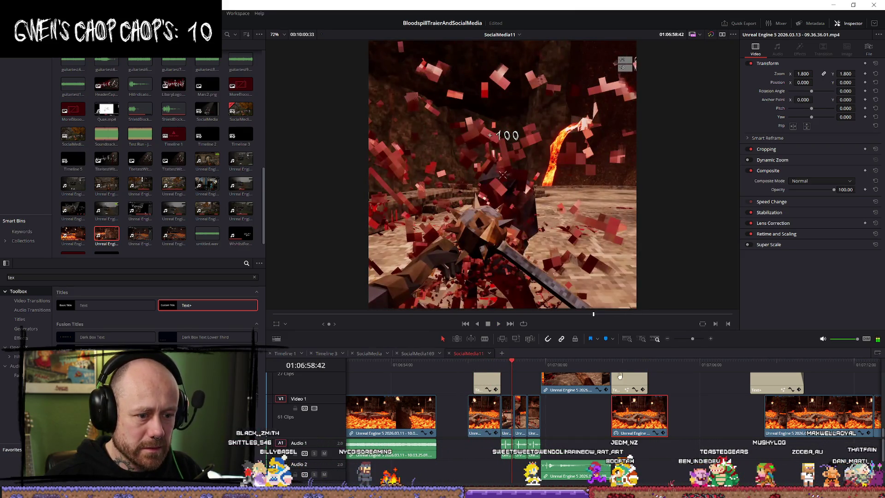
key("Down")
key("space")
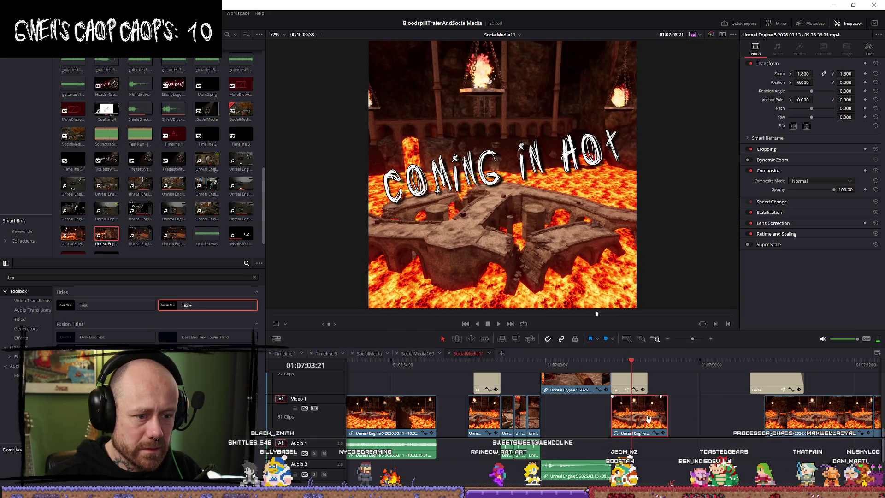
Change the lava clip's speed to 110% and play back the result
right_click(647, 419)
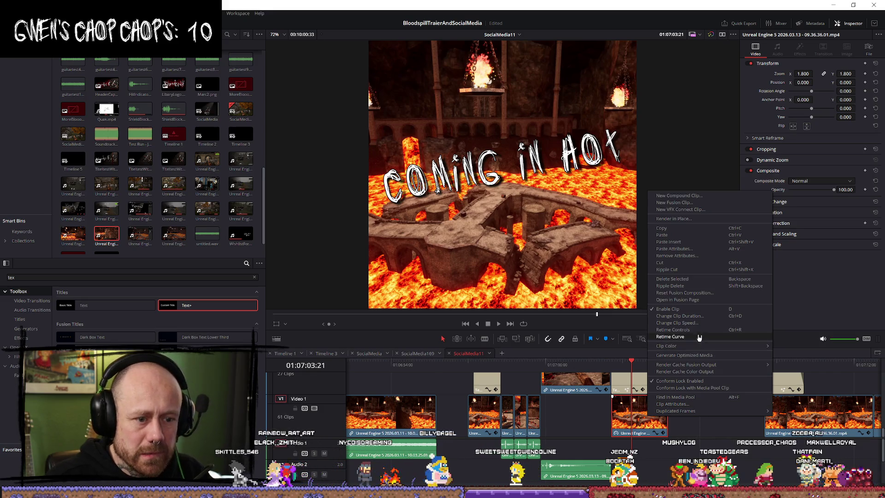
left_click(668, 322)
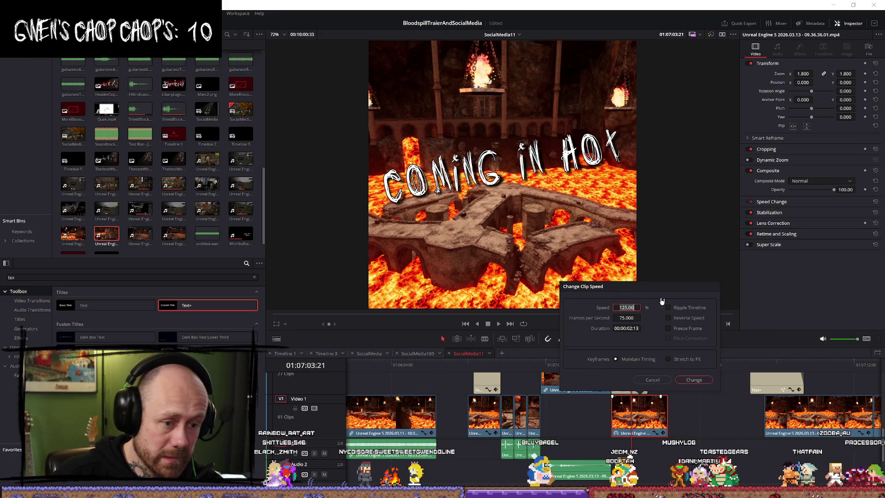
type("110")
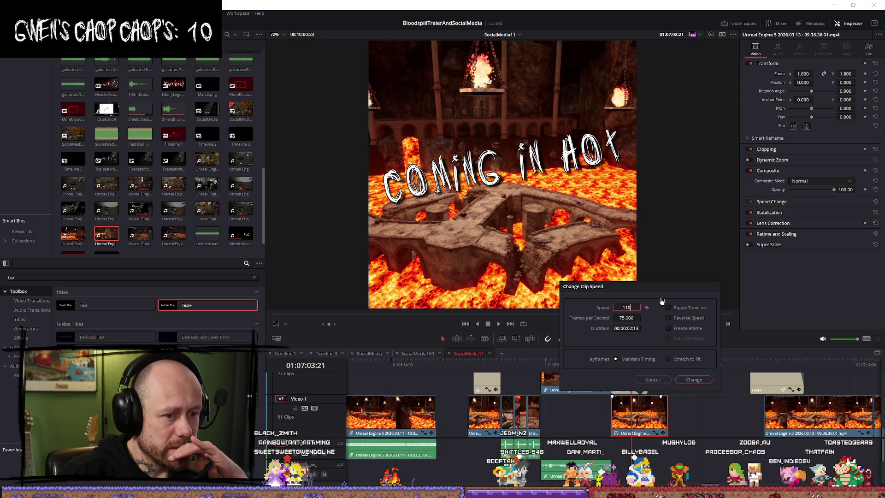
key("Return")
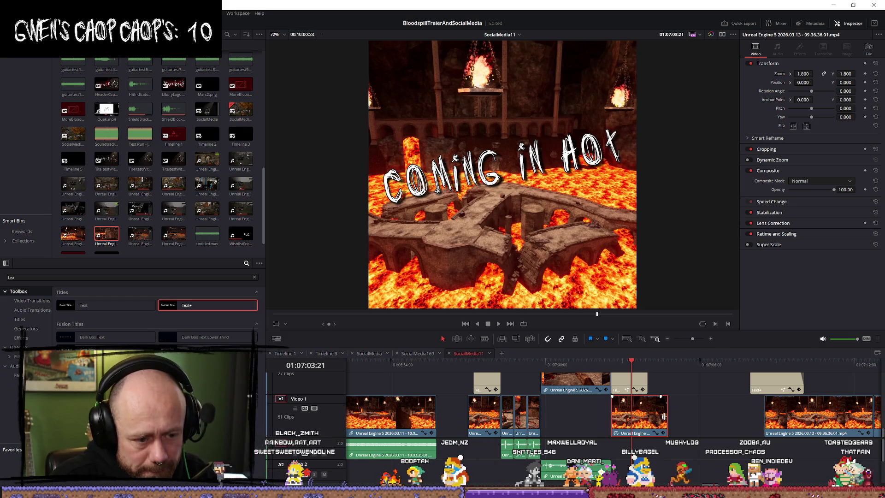
key("space")
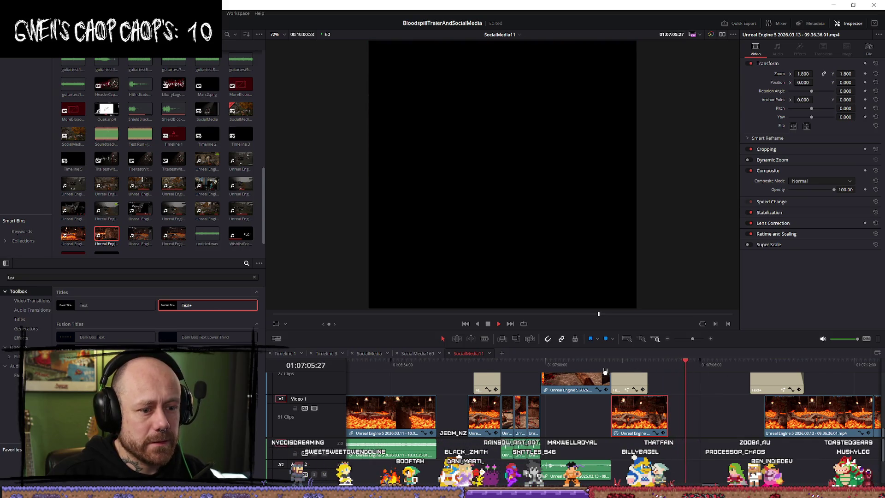
Replay the COMING IN HOT and NEW LEVEL sections to check title timing
left_click(605, 370)
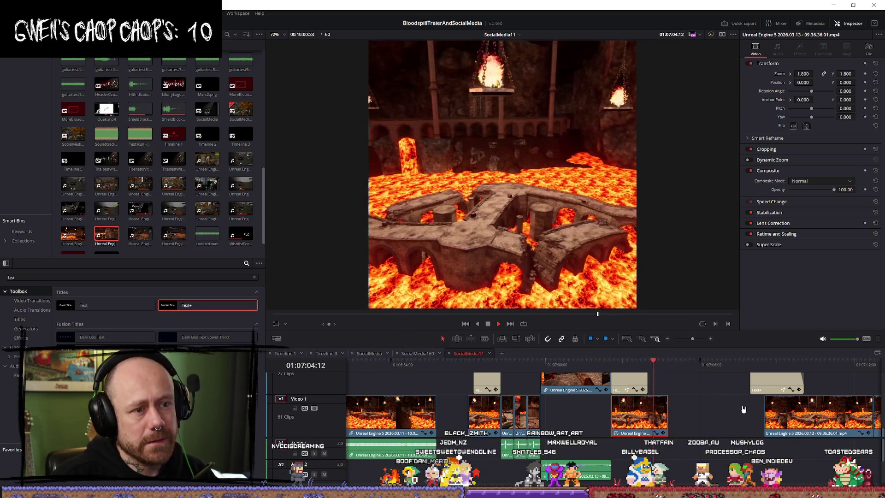
left_click(477, 364)
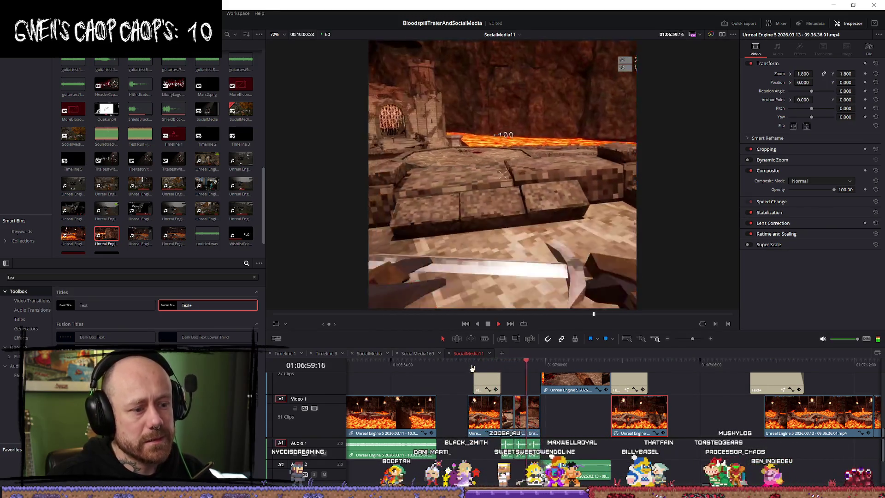
left_click(472, 368)
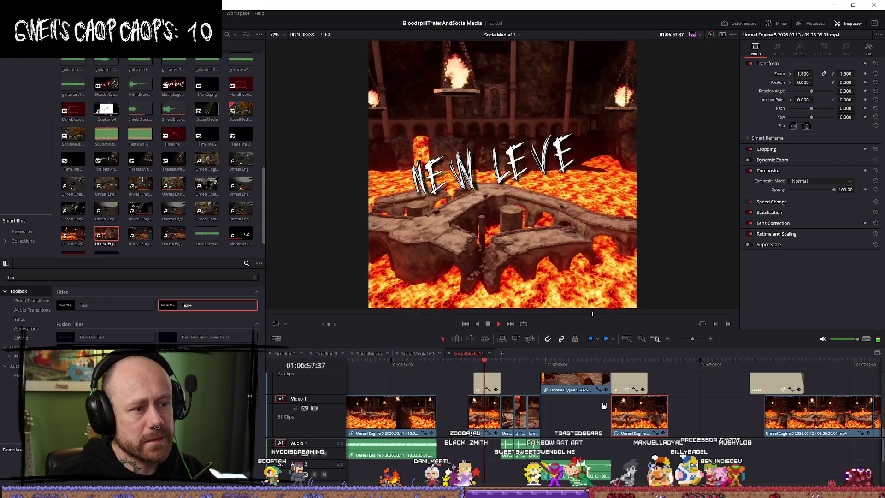
left_click(487, 366)
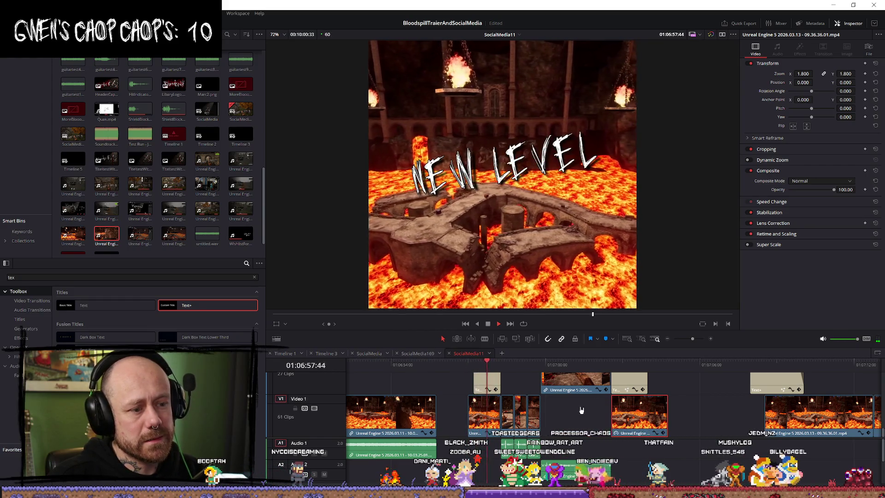
key("space")
Drag the NEW LEVEL title's left edge earlier and replay from its new start
left_click_drag(477, 379, 474, 380)
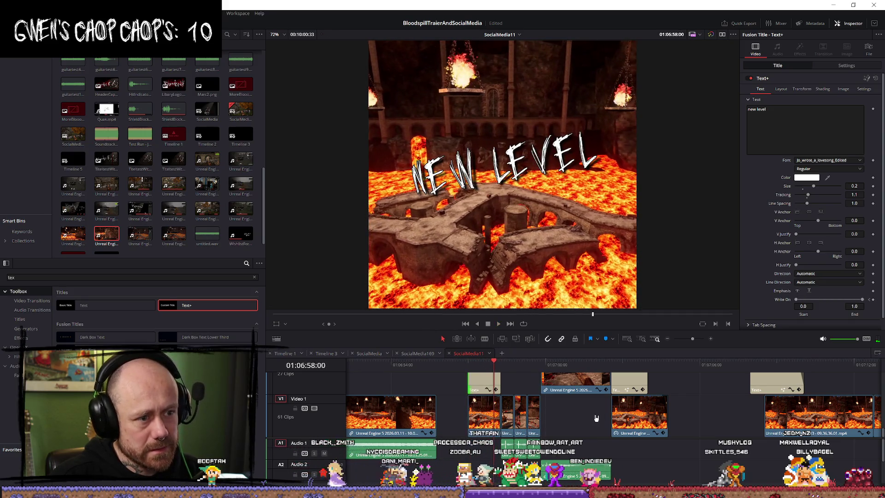
left_click(595, 417)
key("space")
left_click(472, 374)
key("Up")
key("space")
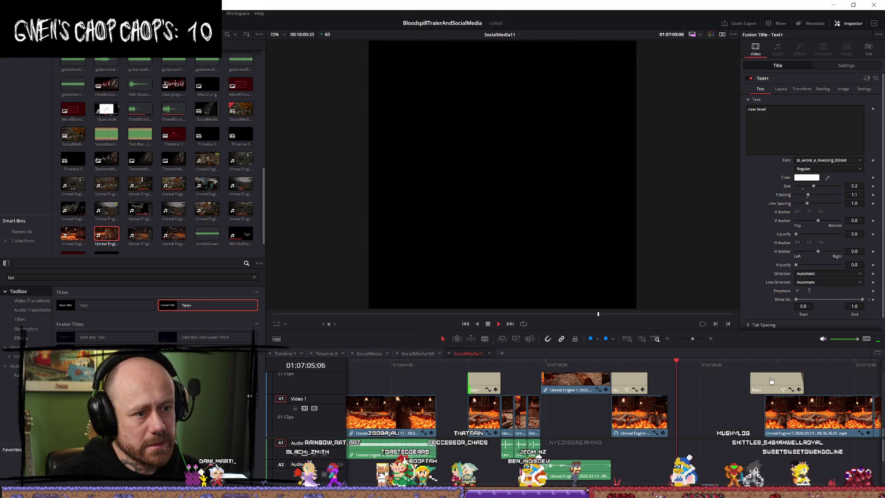
left_click_drag(647, 382, 662, 381)
scroll(658, 381, "up", 2)
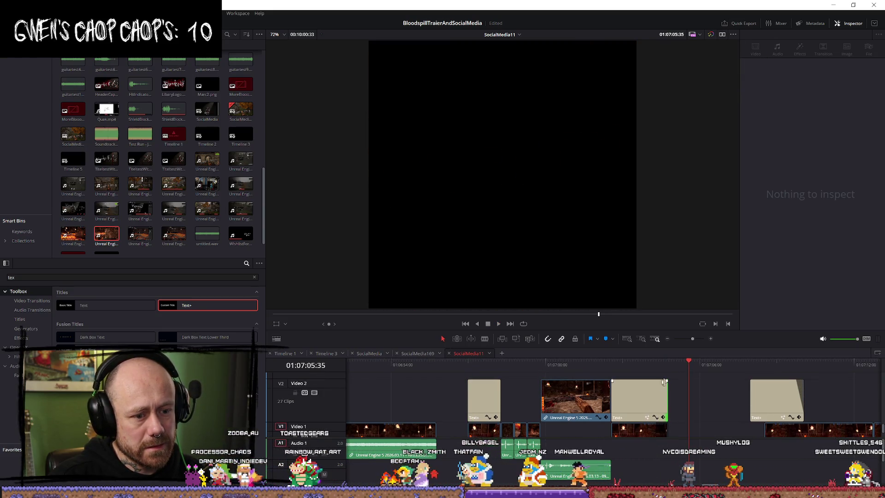
left_click(616, 364)
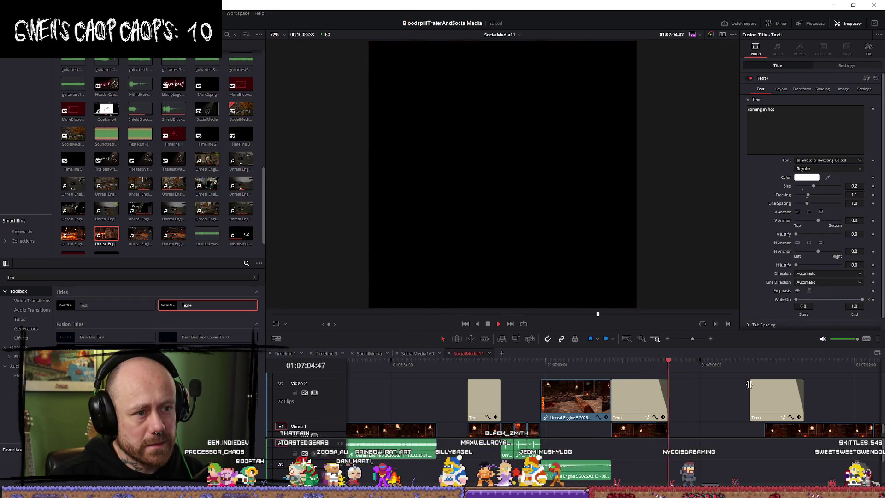
scroll(748, 385, "up", 1)
left_click(710, 396)
key("space")
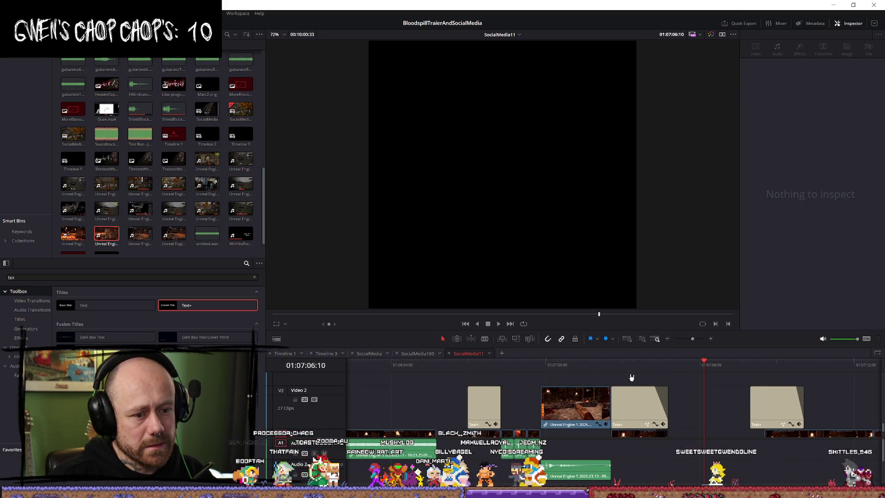
left_click(610, 364)
scroll(684, 387, "down", 2)
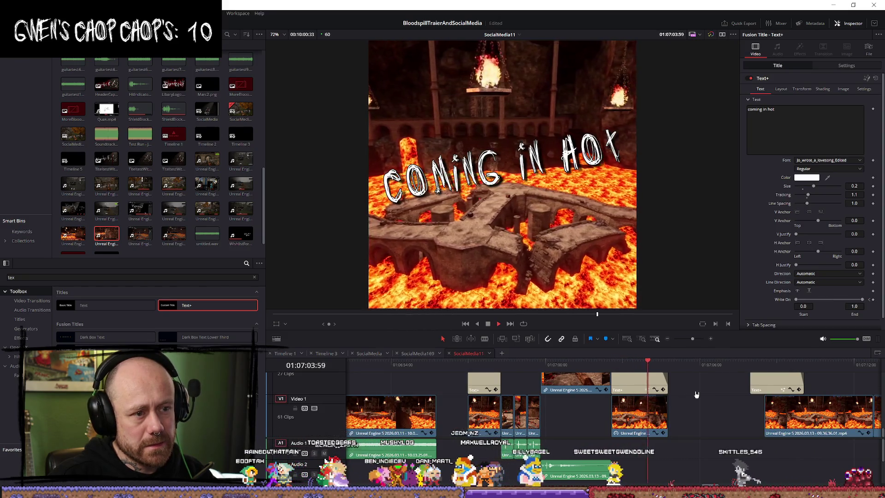
key("space")
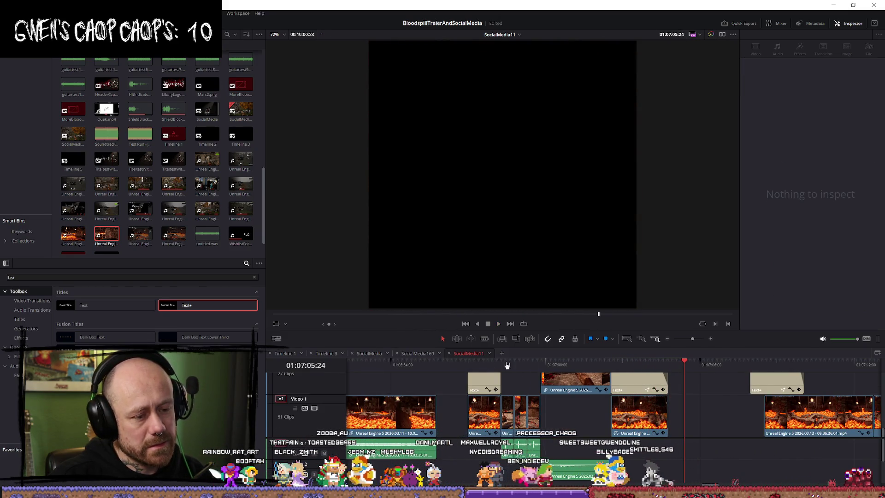
key("Up")
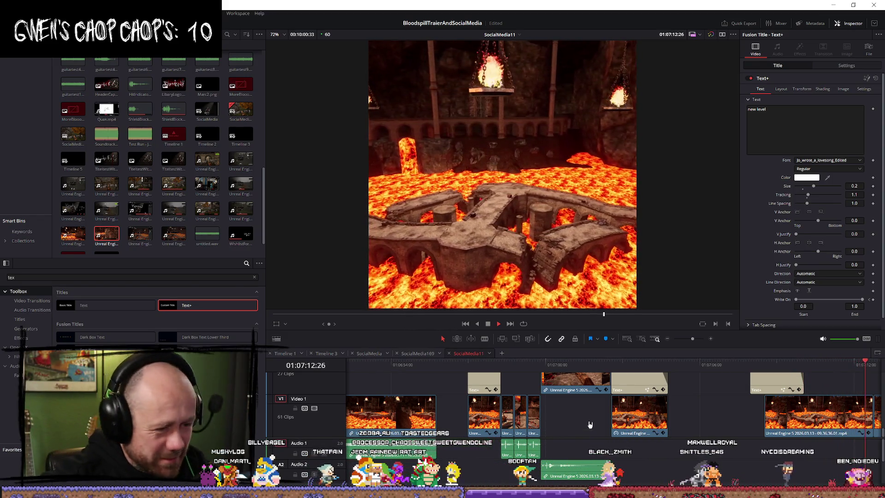
key("space")
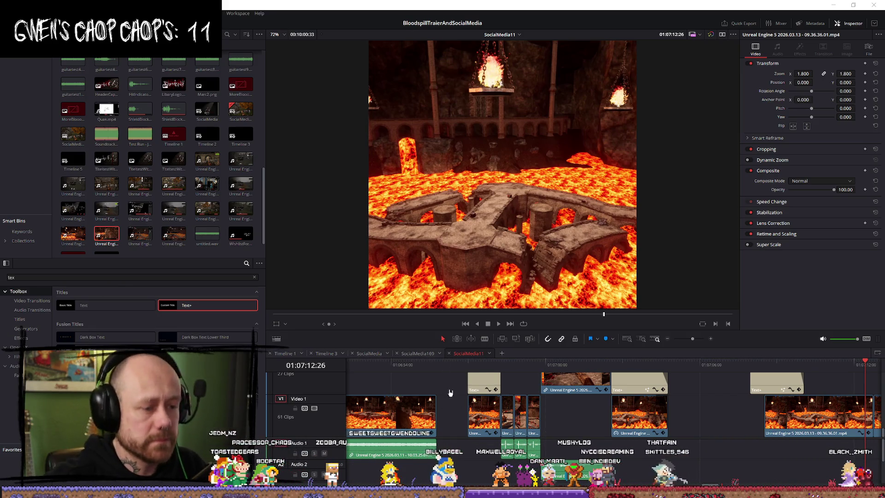
left_click(472, 370)
key("space")
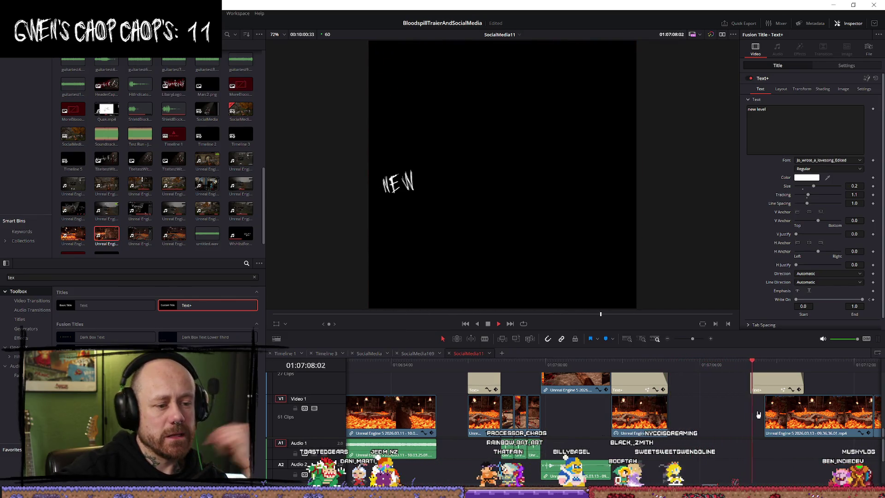
Shift the gameplay clip and its Text+ title about +02:01 later
key("space")
mouse_move(710, 420)
left_mouse_down()
mouse_move(573, 395)
mouse_move(543, 371)
mouse_move(589, 385)
left_mouse_up()
scroll(594, 384, "down", 2)
left_click(646, 419)
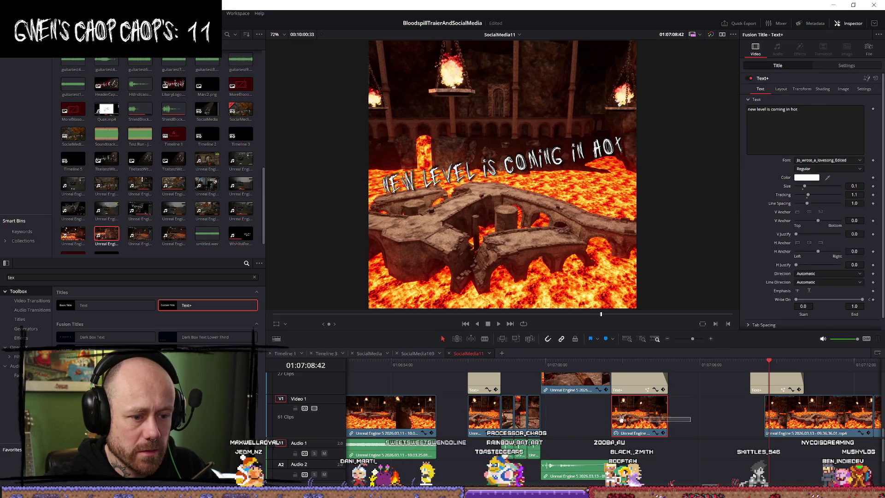
left_click_drag(534, 389, 627, 391)
Test sliding the lava clip earlier, put it back, and select the gameplay clip group
left_click(728, 431)
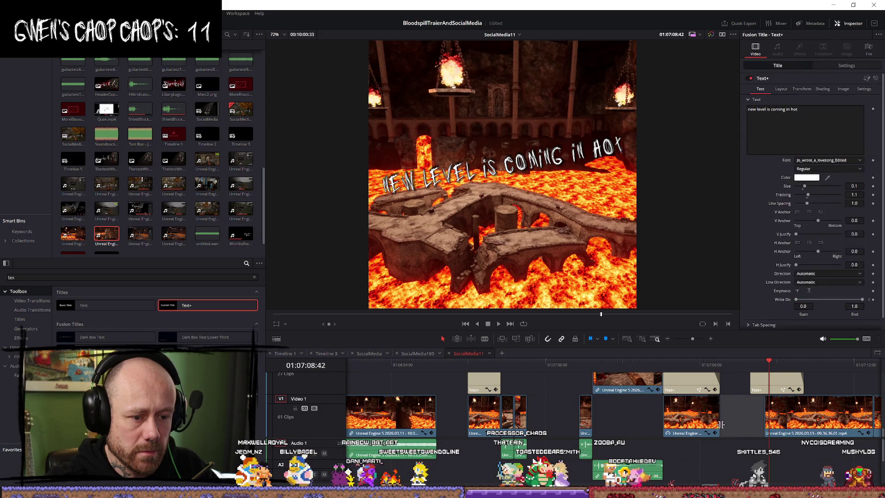
left_click_drag(697, 422, 582, 416)
left_click_drag(636, 418, 702, 421)
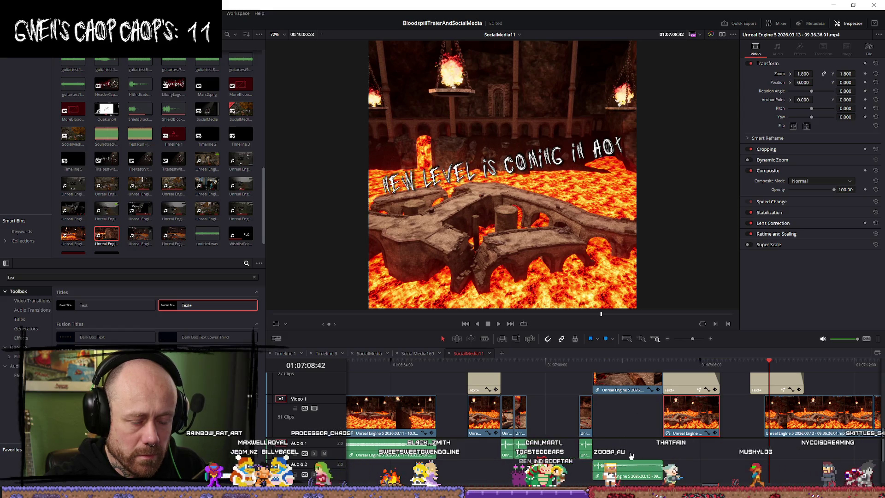
mouse_move(563, 440)
left_mouse_down()
mouse_move(621, 390)
mouse_move(659, 389)
mouse_move(549, 390)
left_mouse_up()
Slide the title and its gameplay clip earlier and play back the rearranged section
left_click(704, 389)
left_click(659, 392)
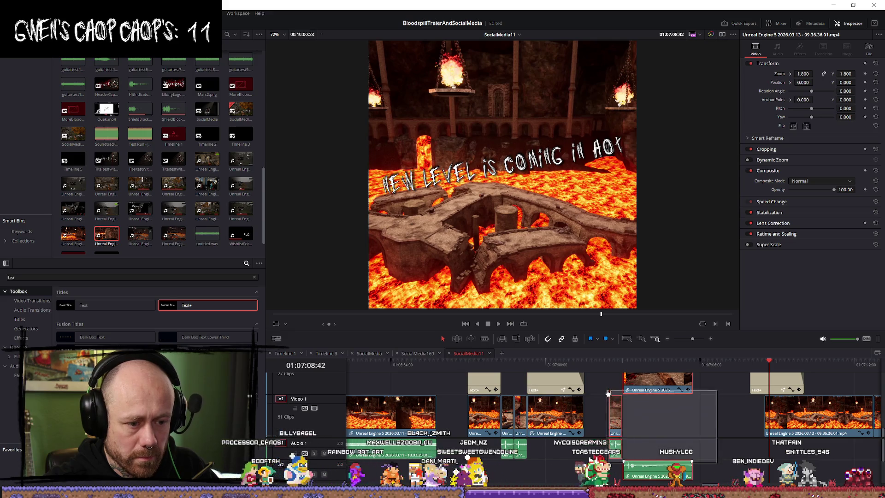
left_click(476, 367)
key("space")
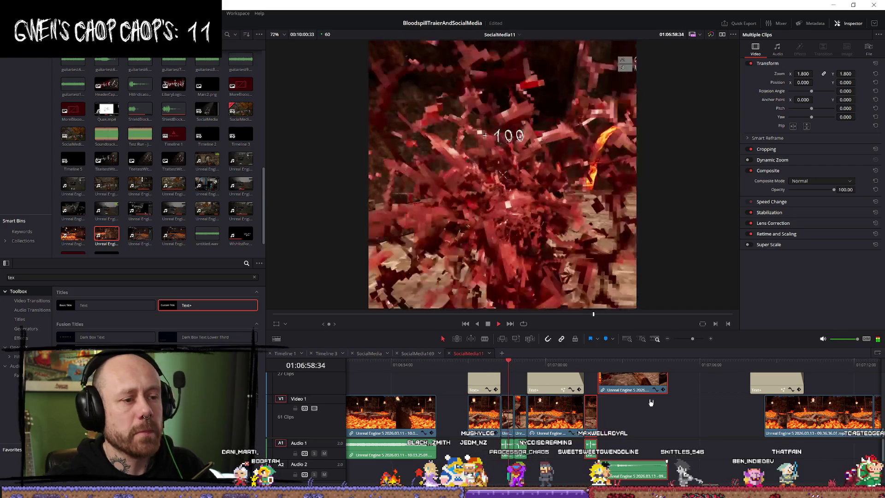
key("space")
key("space")
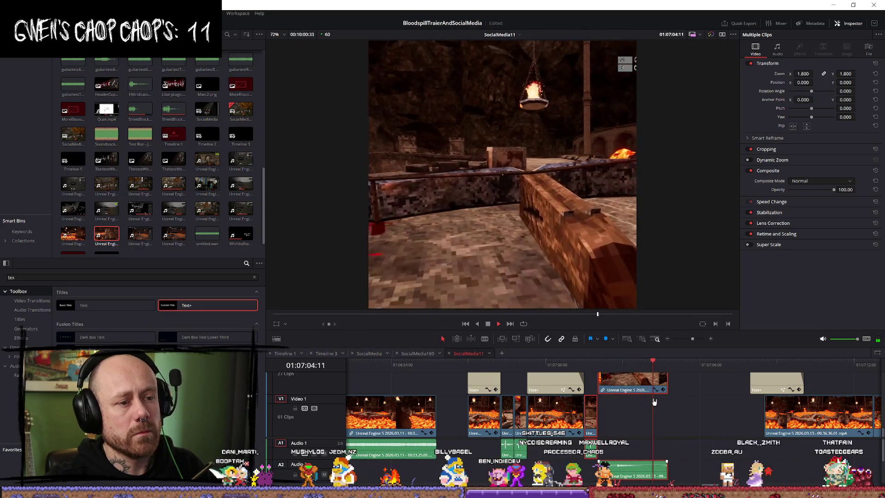
key("space")
scroll(535, 397, "up", 3)
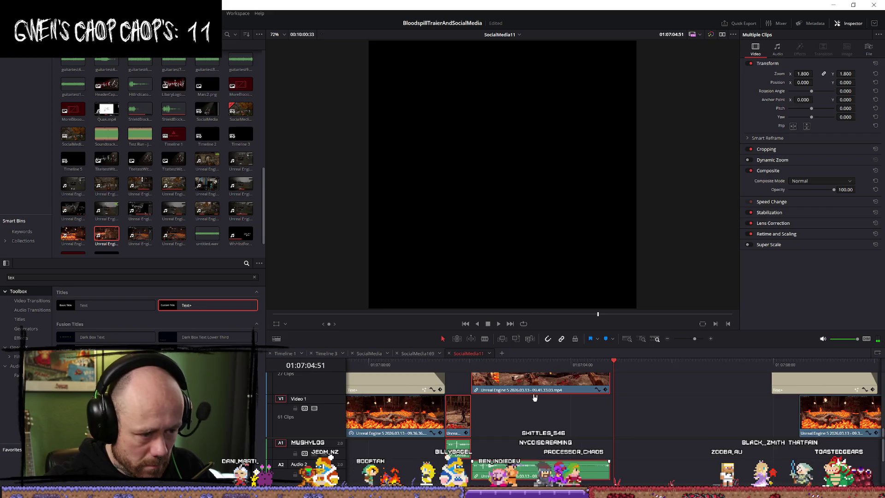
scroll(535, 397, "down", 3)
Select the Text+ title and review the section from the lava shot's start
left_click(508, 392)
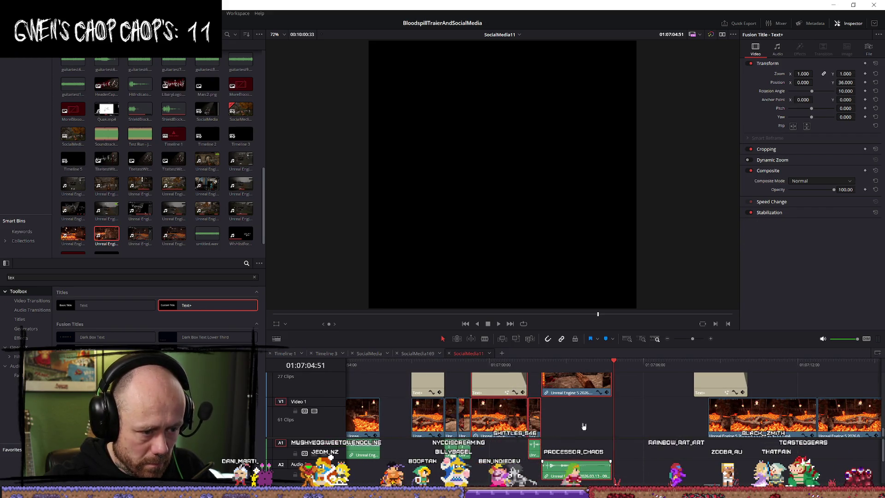
scroll(544, 432, "down", 1)
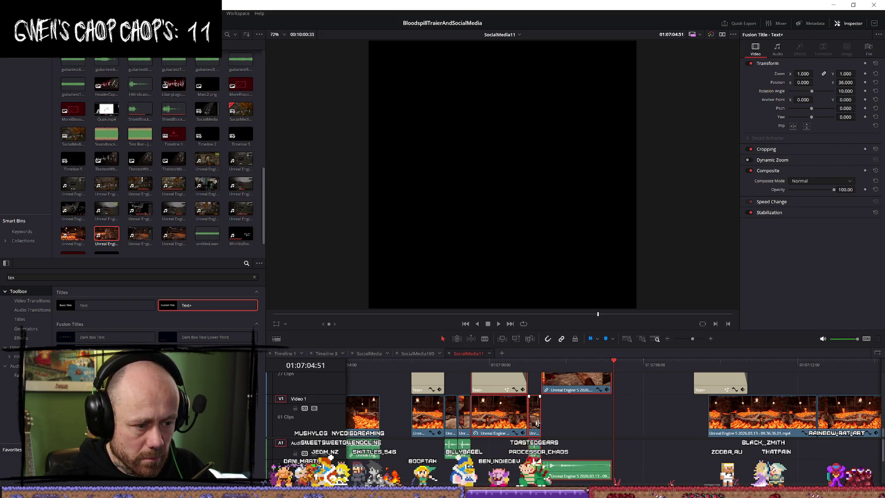
left_click(413, 368)
mouse_move(419, 369)
left_mouse_down()
mouse_move(612, 371)
mouse_move(600, 371)
left_mouse_up()
key("space")
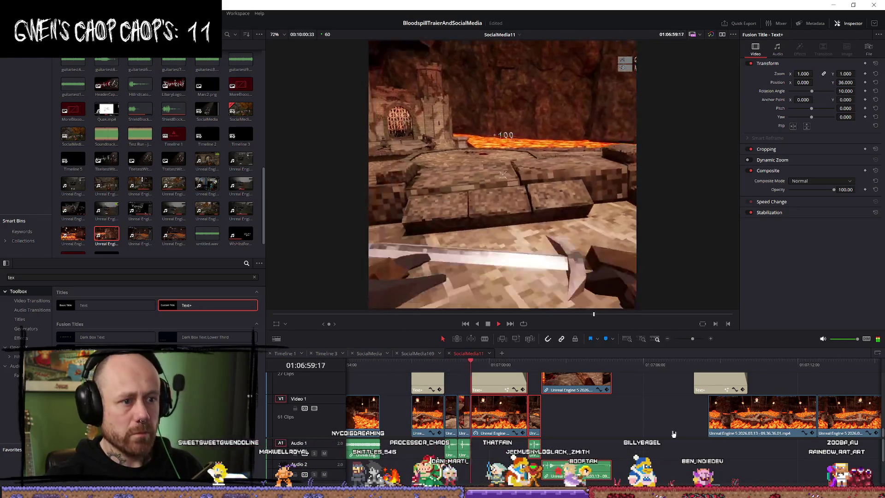
key("space")
scroll(624, 445, "up", 2)
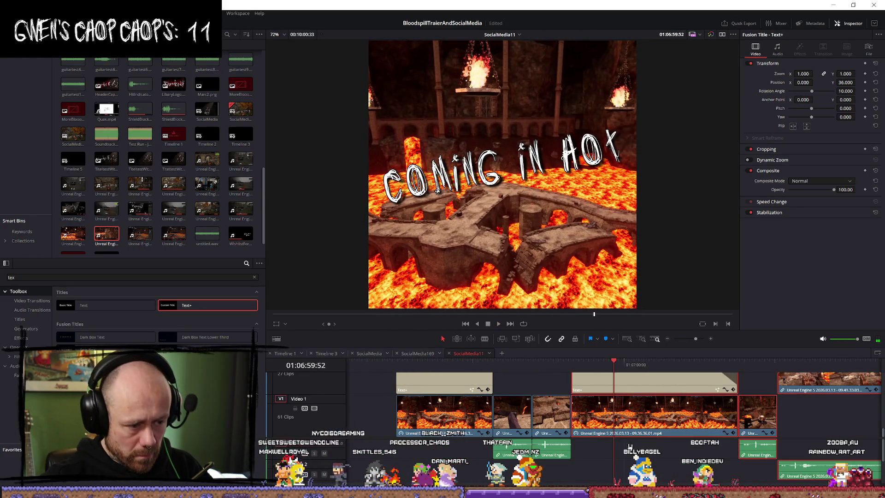
scroll(608, 424, "down", 2)
Extend the gameplay clip's end to fill the gap and replay the titles
left_click(608, 414)
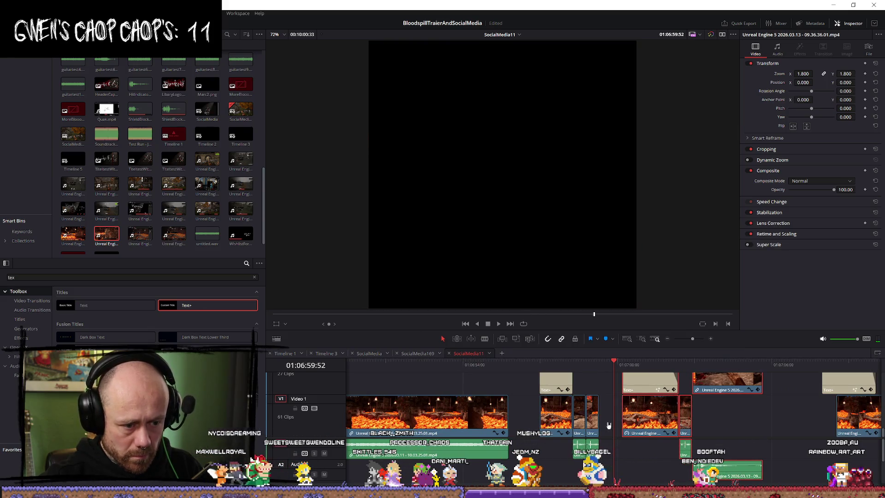
left_click_drag(596, 416, 617, 417)
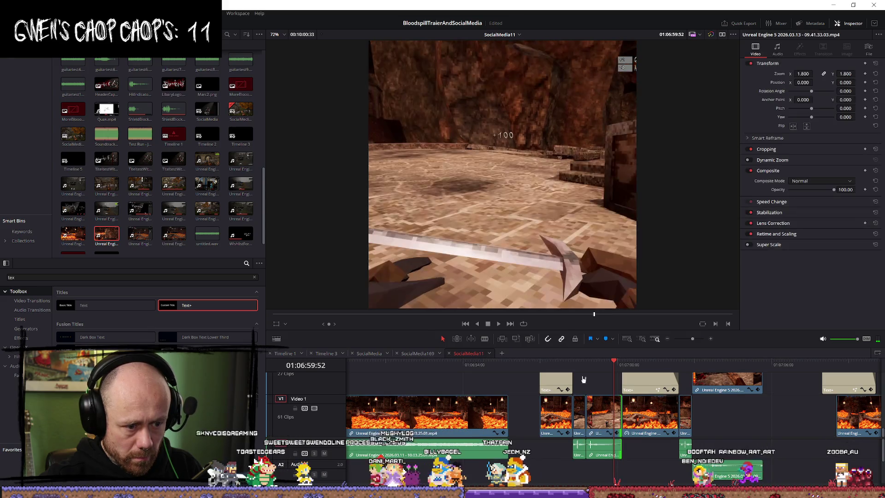
mouse_move(586, 370)
left_mouse_down()
mouse_move(560, 368)
mouse_move(593, 368)
left_mouse_up()
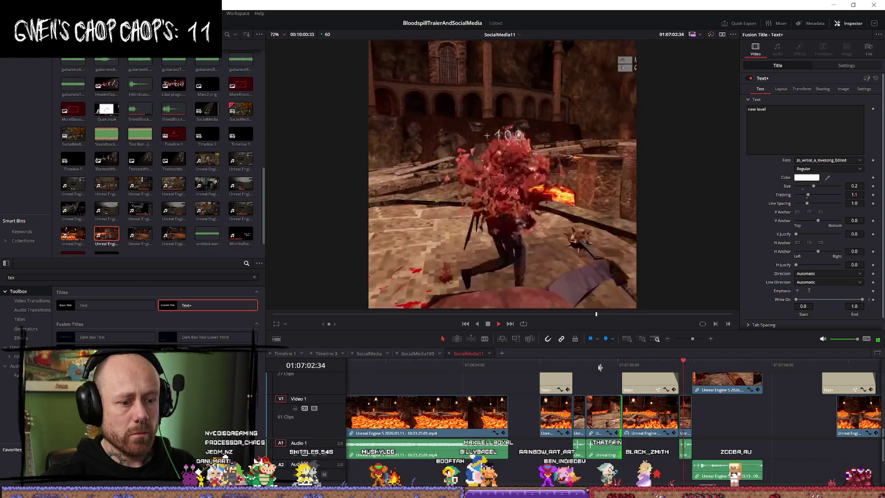
left_click(540, 366)
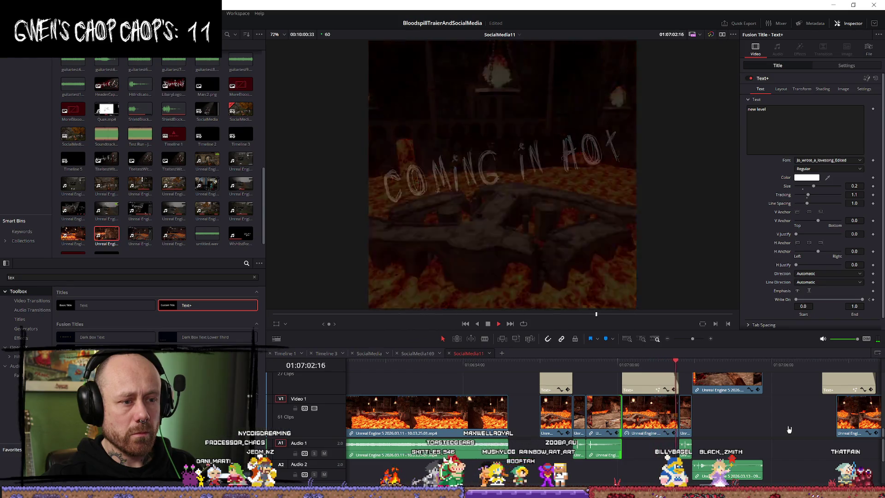
key("space")
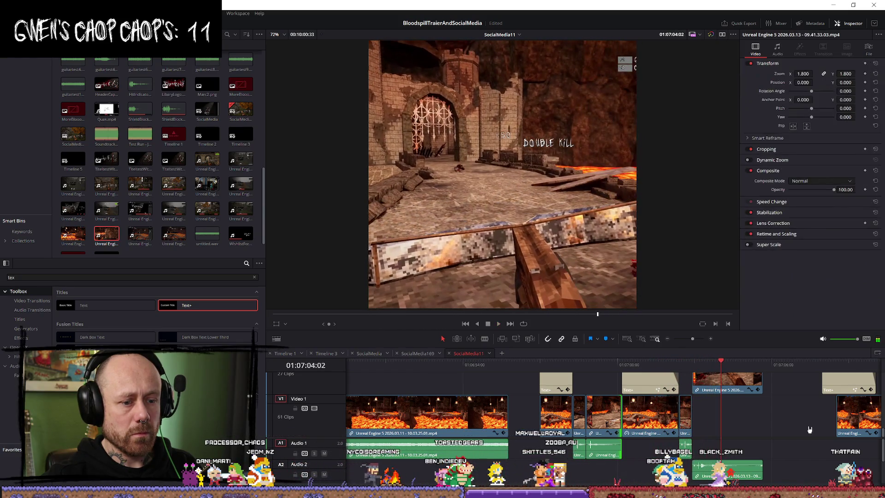
Undo two clip rearrangements, replay the sequence, and park the playhead in the gap
key("ctrl+z")
key("ctrl+z")
key("ctrl+z")
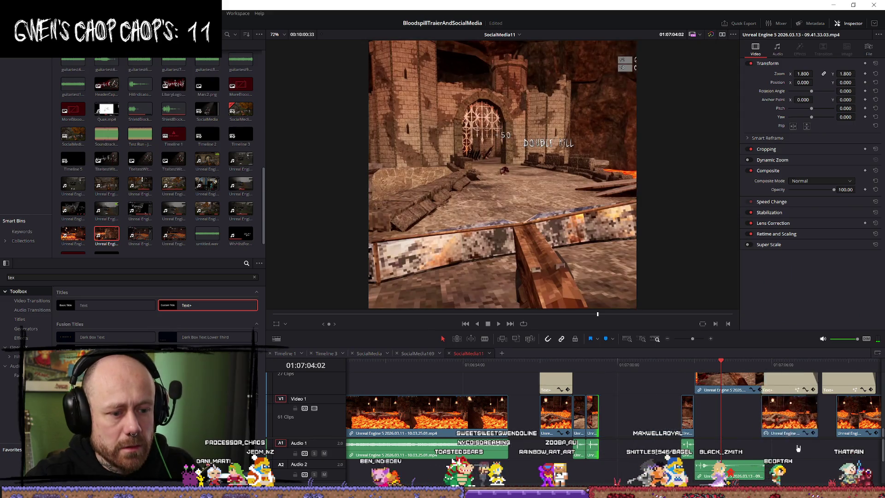
key("ctrl+z")
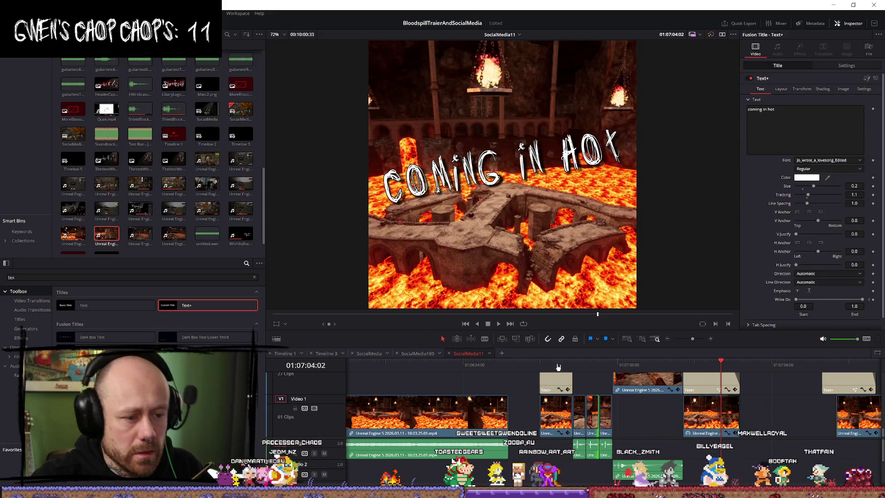
key("space")
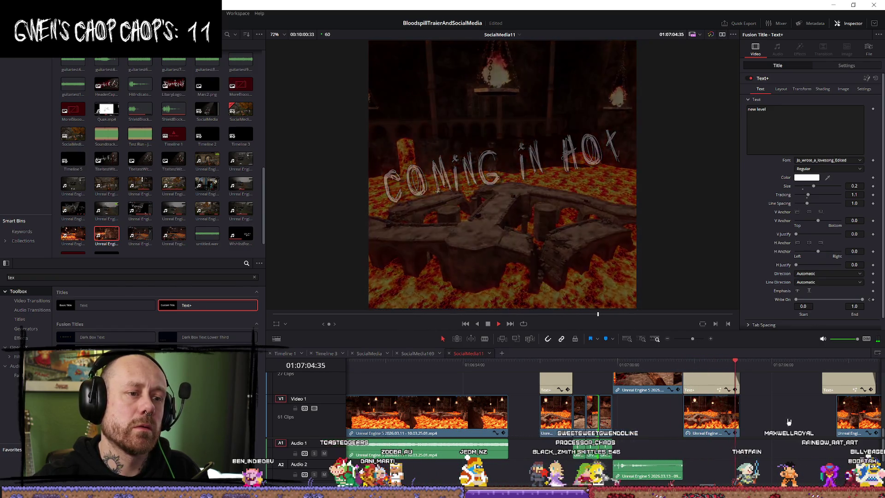
key("space")
left_click(753, 426)
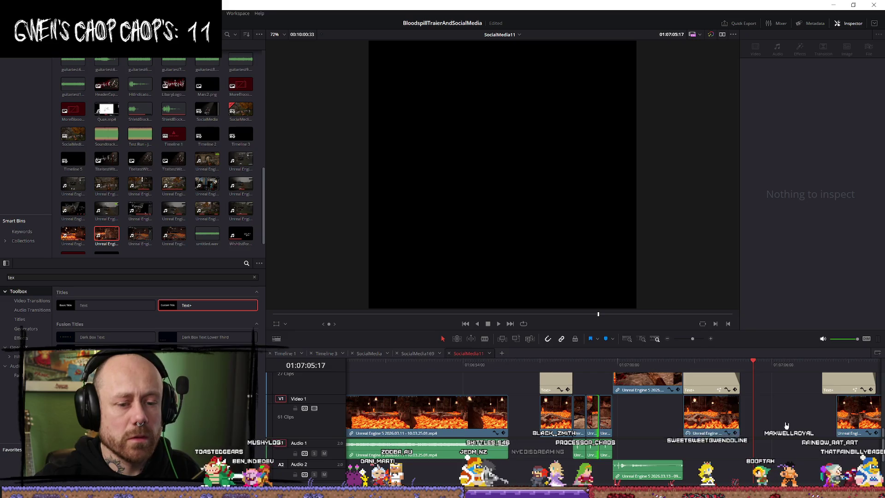
Move the gameplay clip and its Text+ title into the black gap, then shift them later
scroll(719, 438, "right", 3)
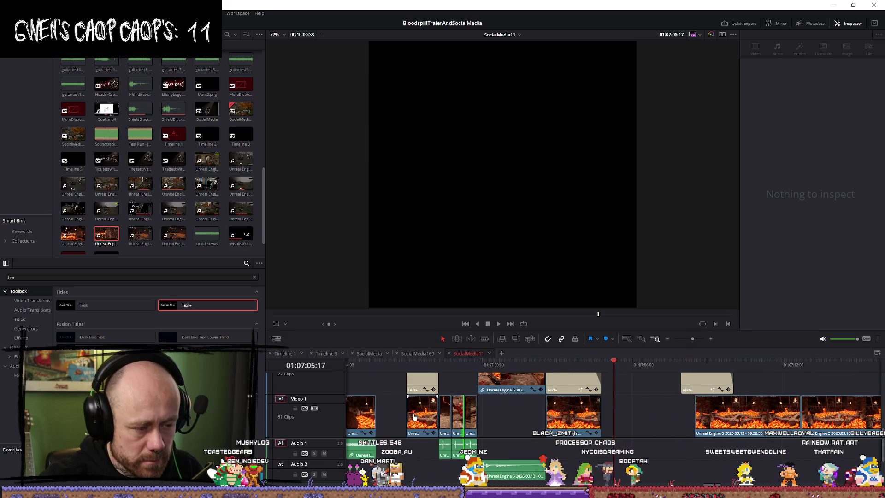
left_click(416, 385)
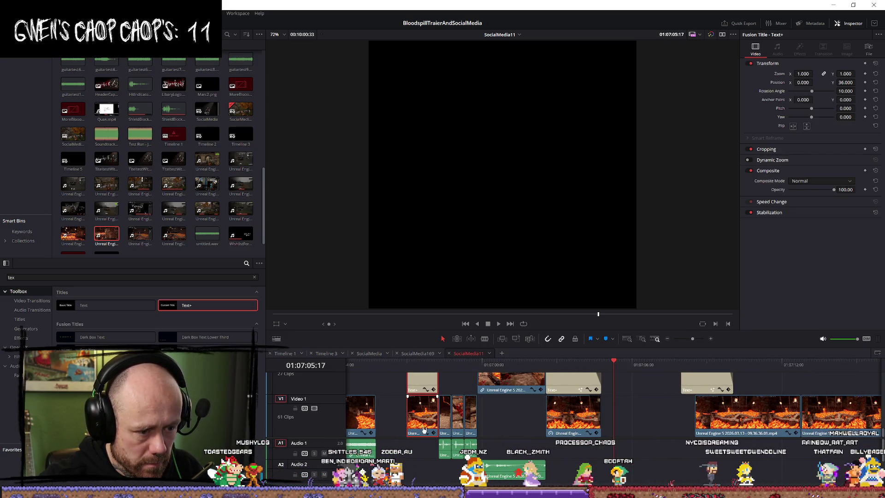
left_click_drag(422, 424, 640, 430)
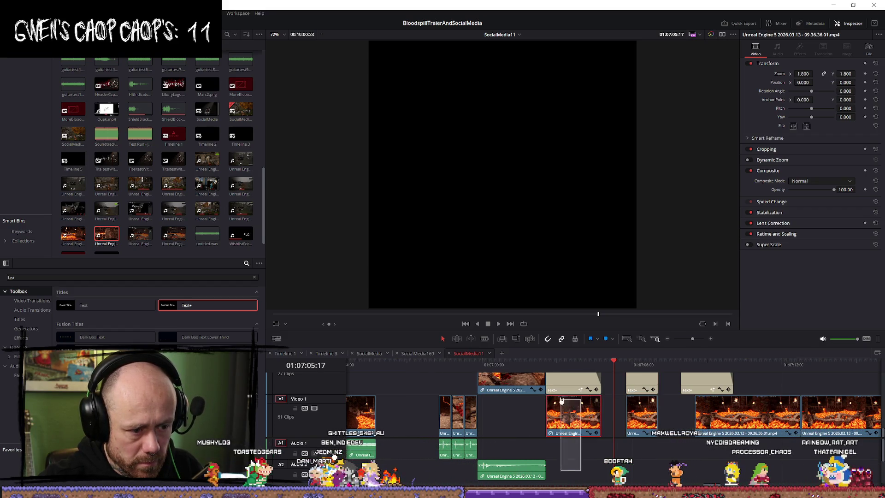
left_click(571, 420)
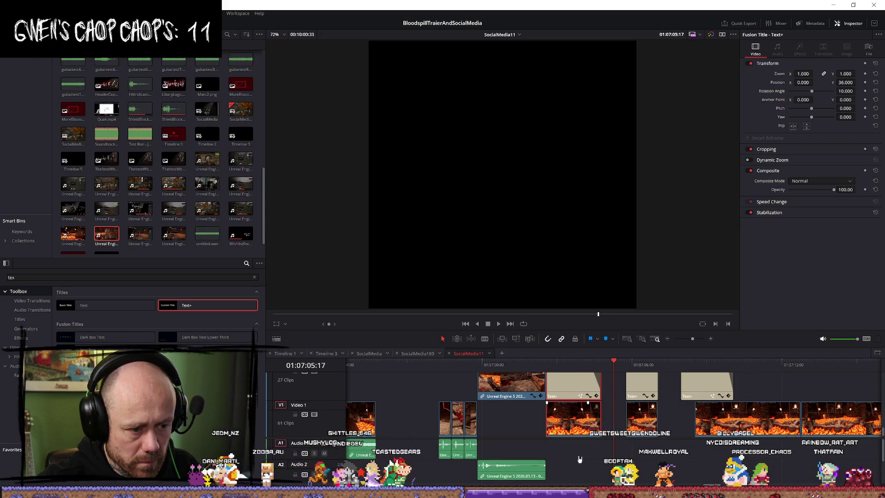
scroll(536, 420, "up", 1)
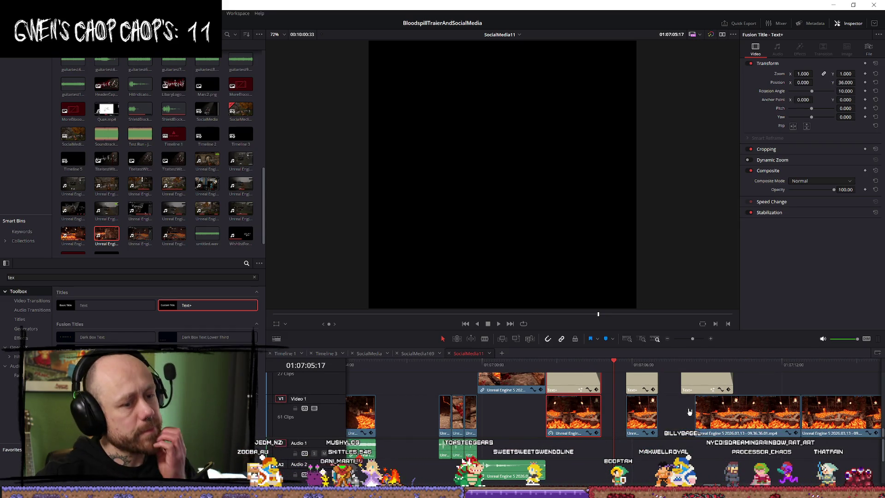
left_click_drag(698, 415, 803, 417)
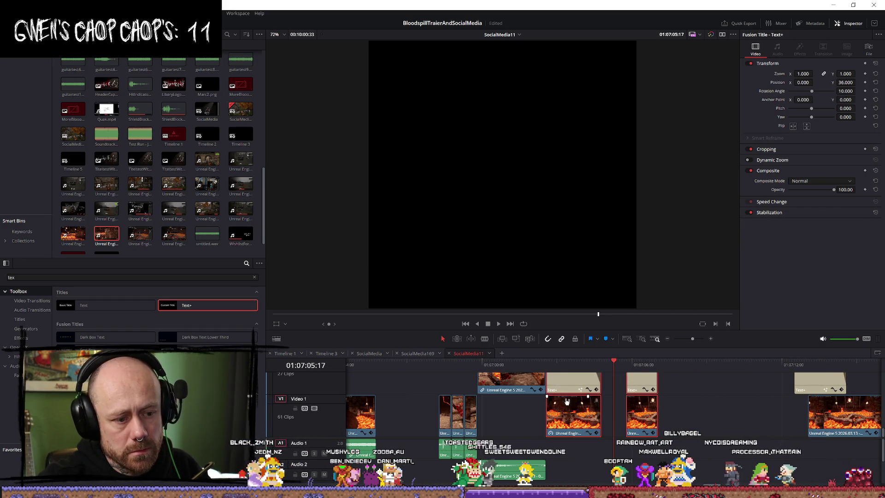
Reposition the V1 lava clips, extend the short one to the playhead, and nudge the title earlier
left_click_drag(576, 424, 619, 424)
left_click_drag(683, 412, 563, 415)
left_click_drag(618, 418, 662, 418)
mouse_move(577, 416)
left_mouse_down()
mouse_move(617, 417)
mouse_move(609, 418)
left_mouse_up()
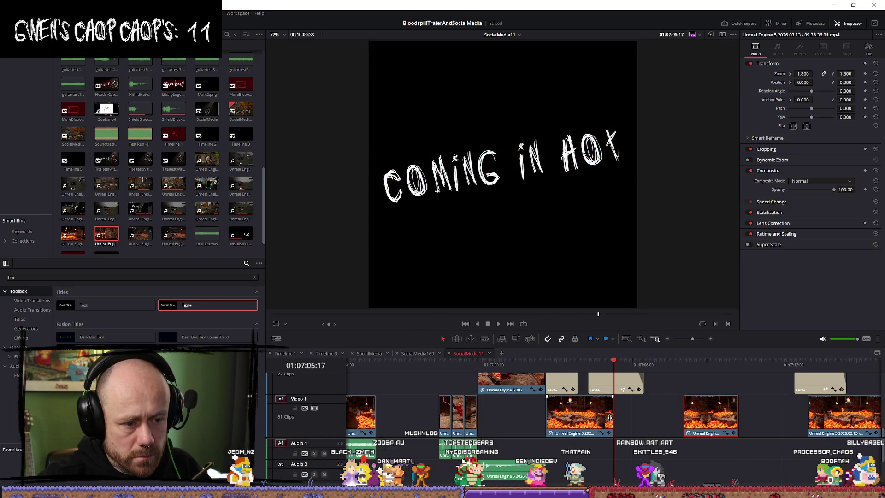
left_click_drag(617, 384, 611, 384)
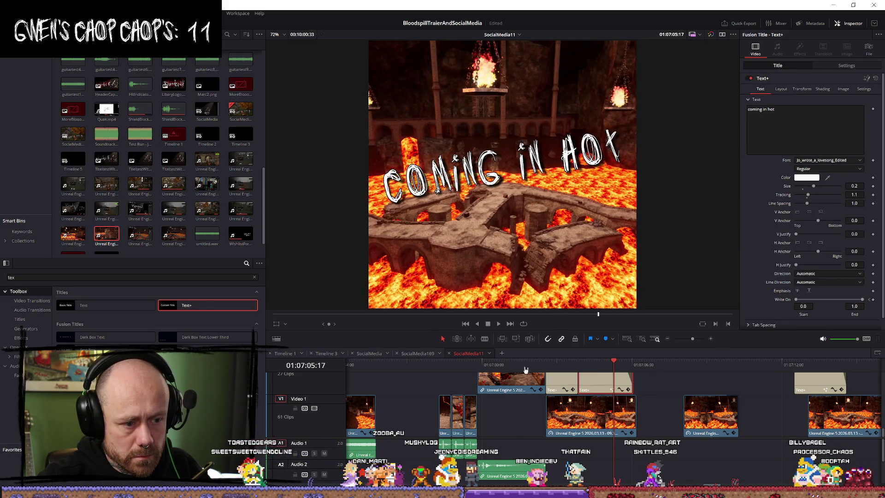
Preview the COMING IN HOT section playing over continuous lava footage
left_click(526, 369)
key("space")
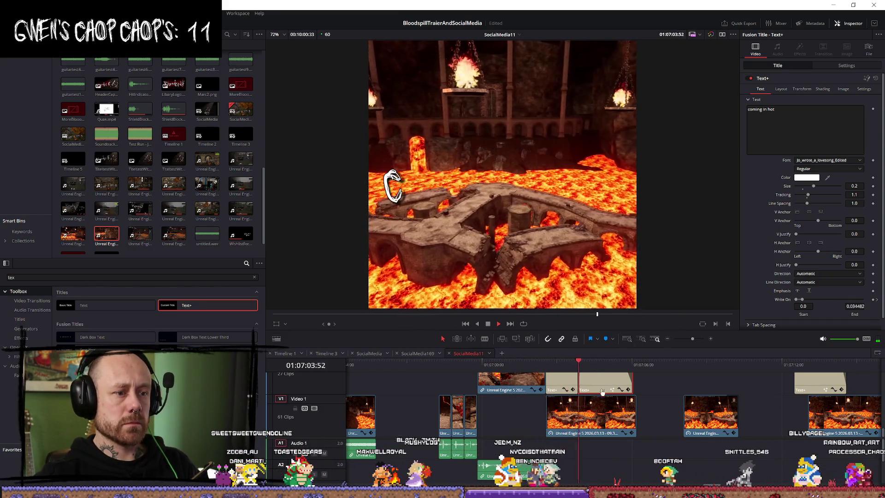
key("space")
scroll(486, 376, "up", 3)
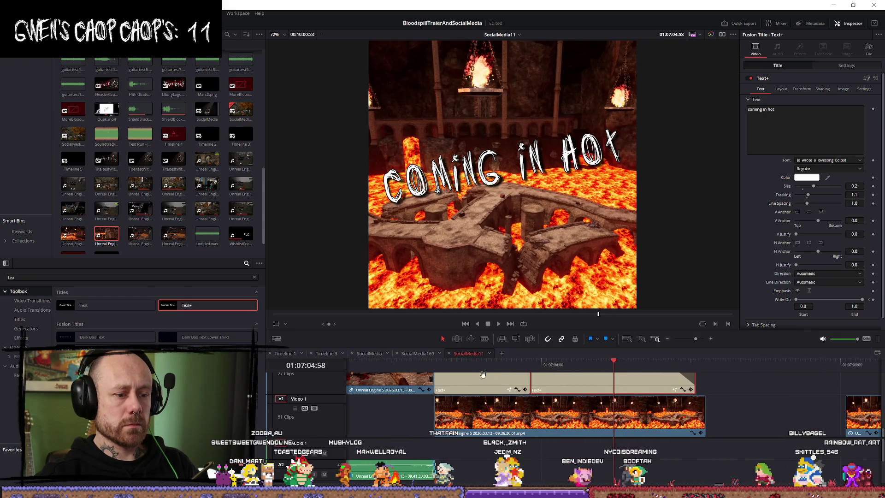
Play back the NEW LEVEL and COMING IN HOT titles to check their write-on and fade timing
key("alt+slash")
scroll(527, 408, "up", 1)
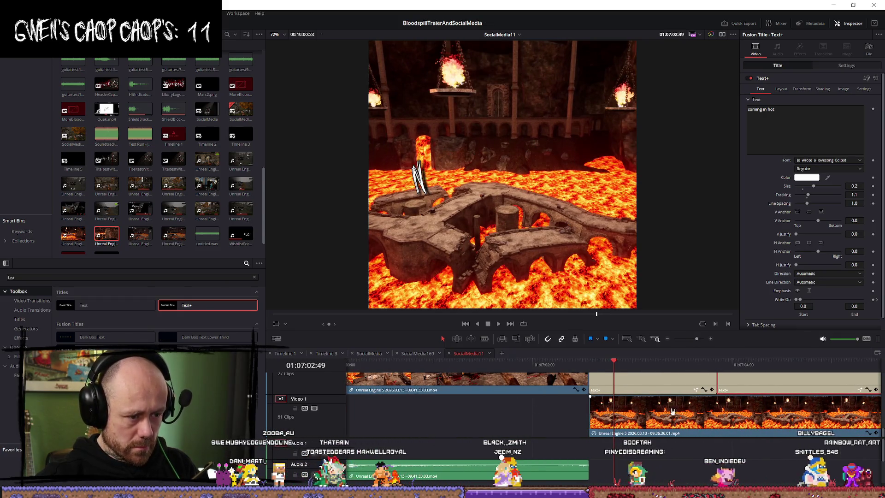
scroll(765, 419, "up", 2)
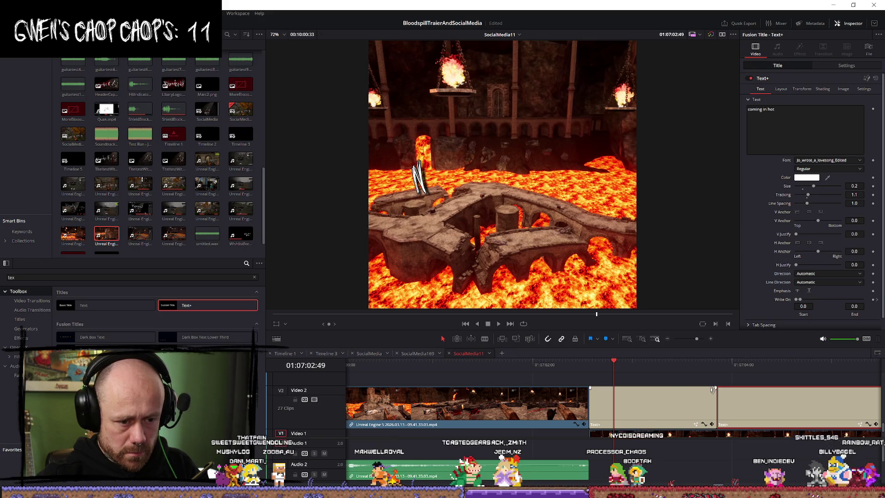
key("space")
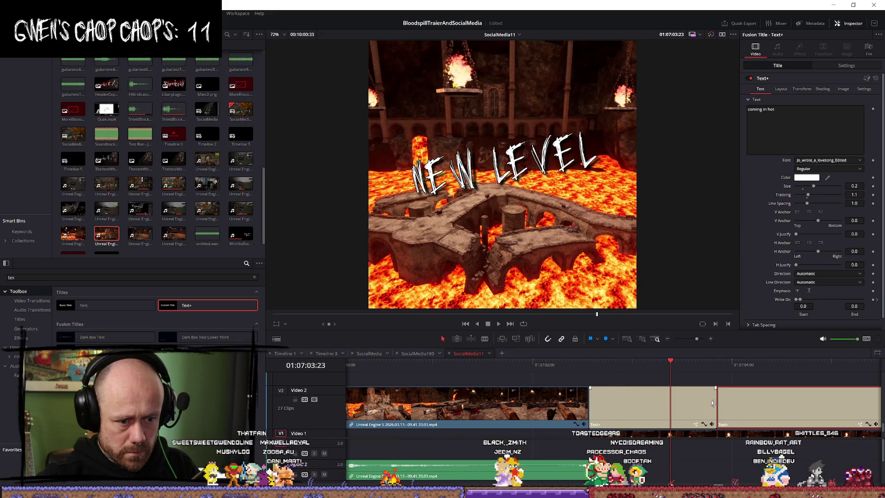
key("space")
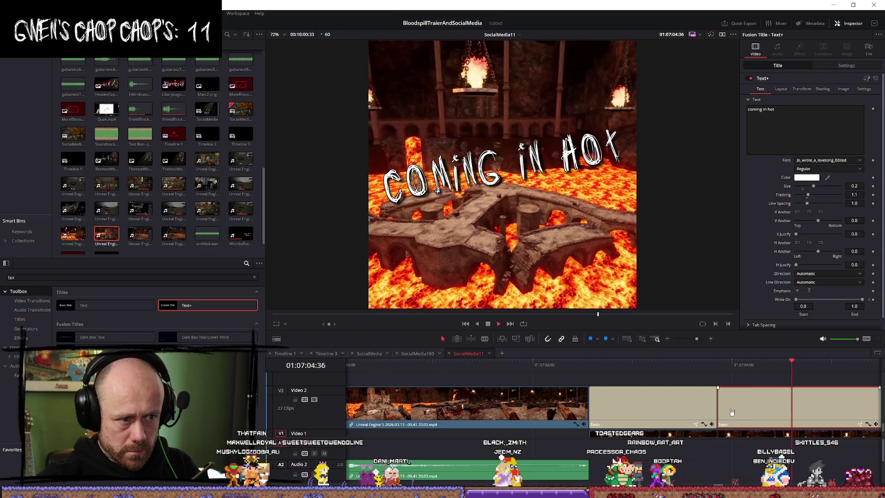
scroll(732, 404, "down", 4, "ctrl")
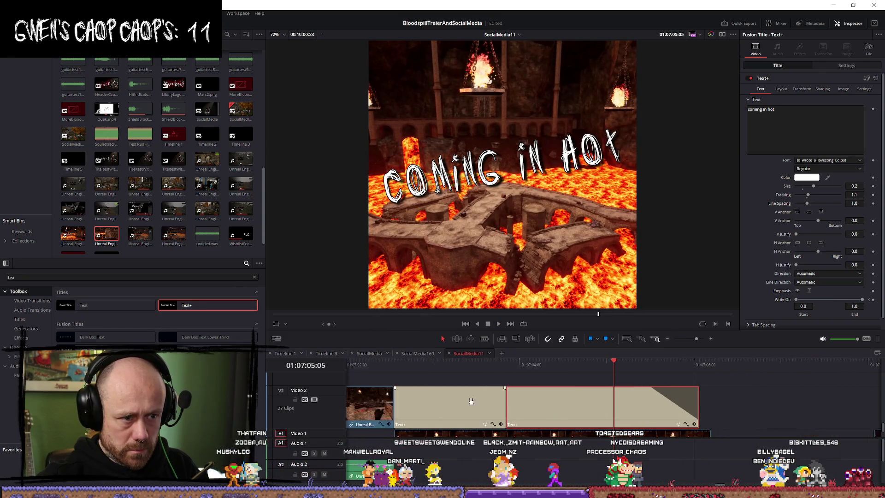
left_click(435, 362)
key("space")
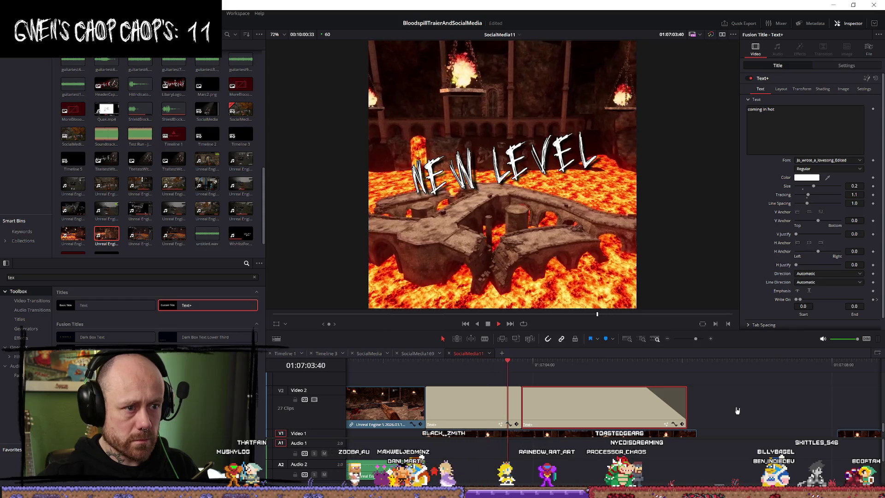
key("space")
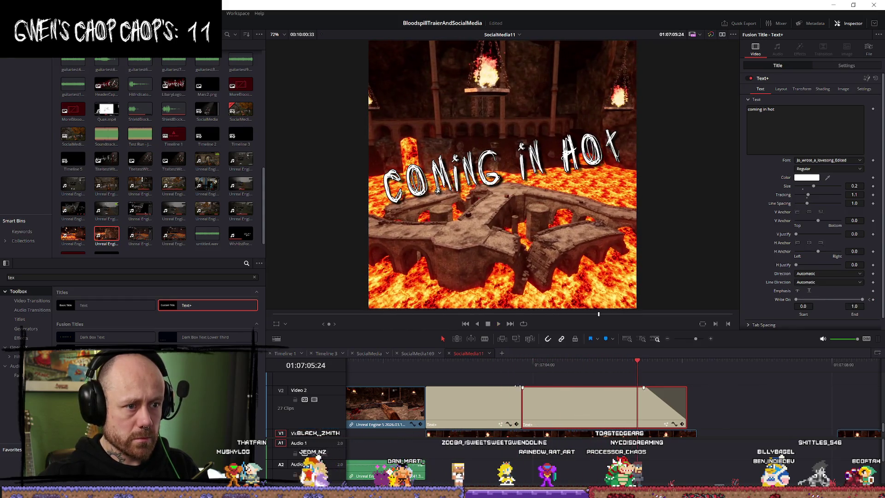
key("space")
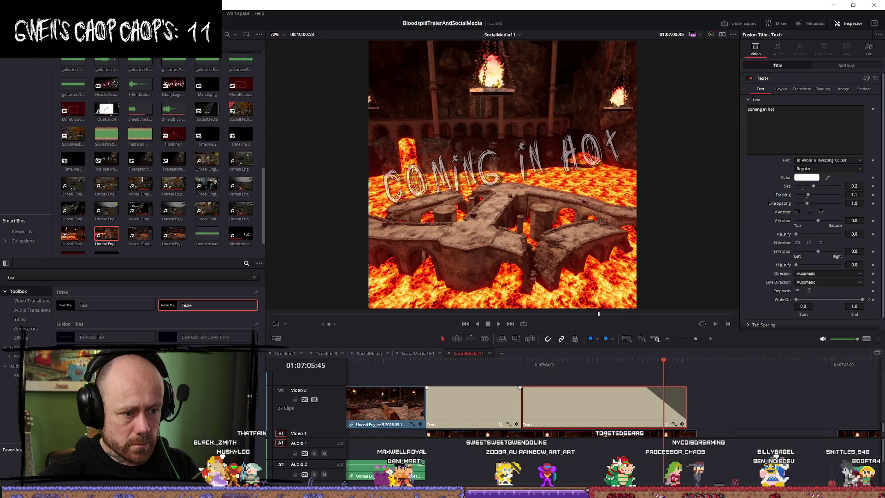
Lengthen the COMING IN HOT fade-out, start it 8 frames later, and replay the titles
left_click_drag(512, 388, 509, 388)
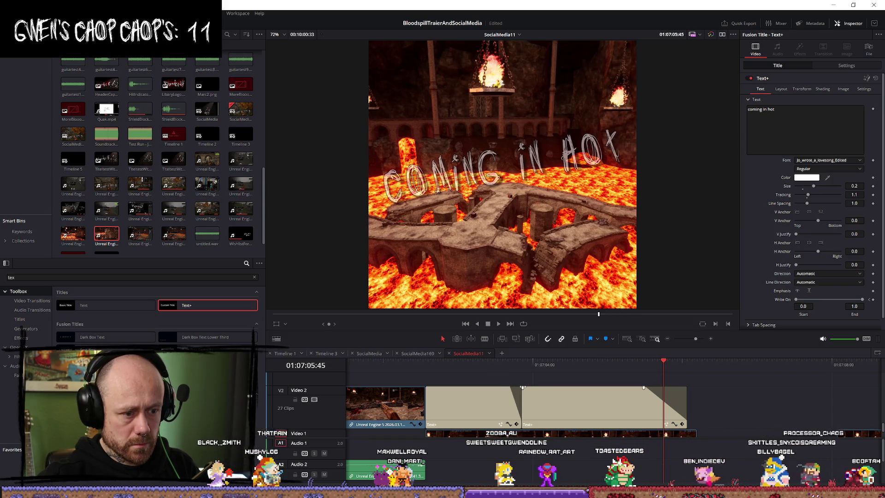
left_click_drag(580, 399, 591, 399)
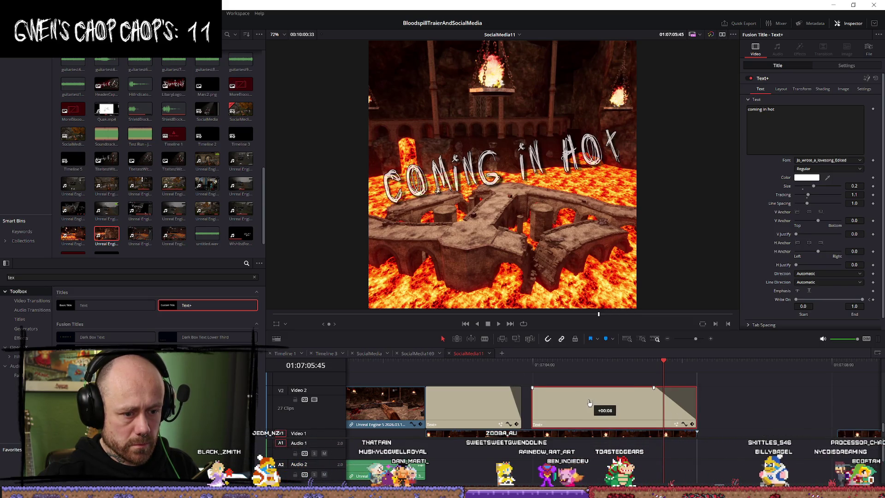
left_click(499, 376)
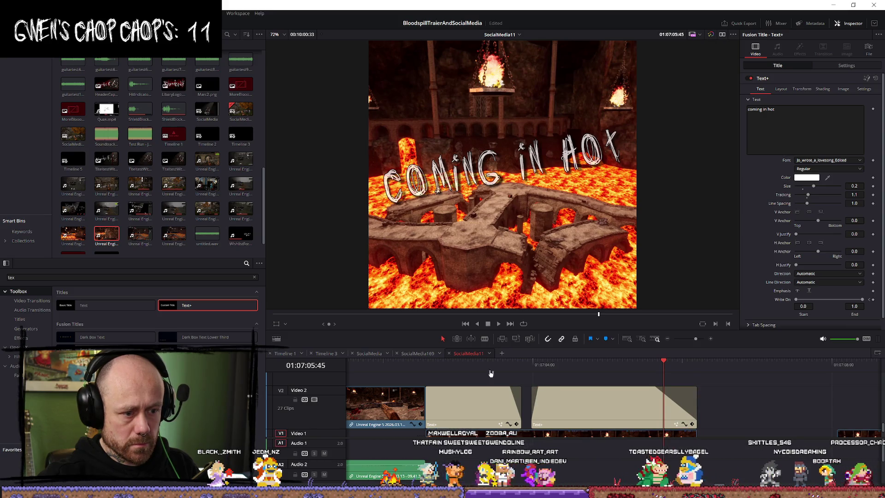
left_click(424, 371)
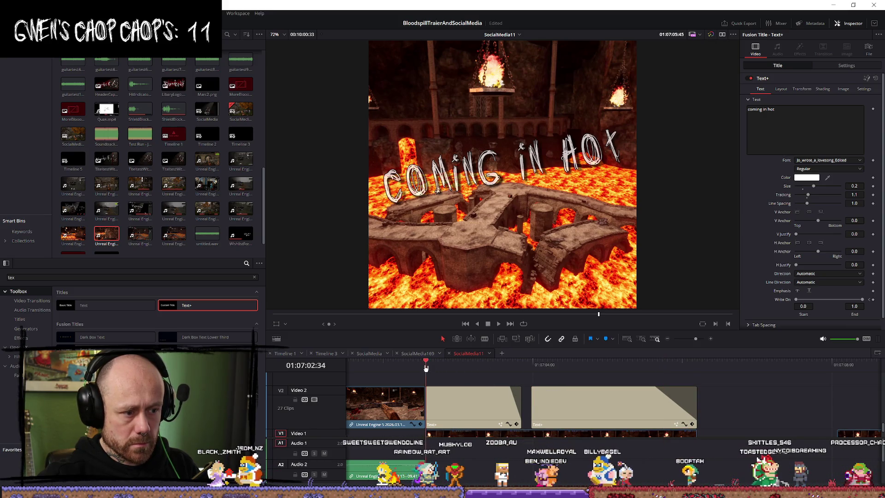
key("space")
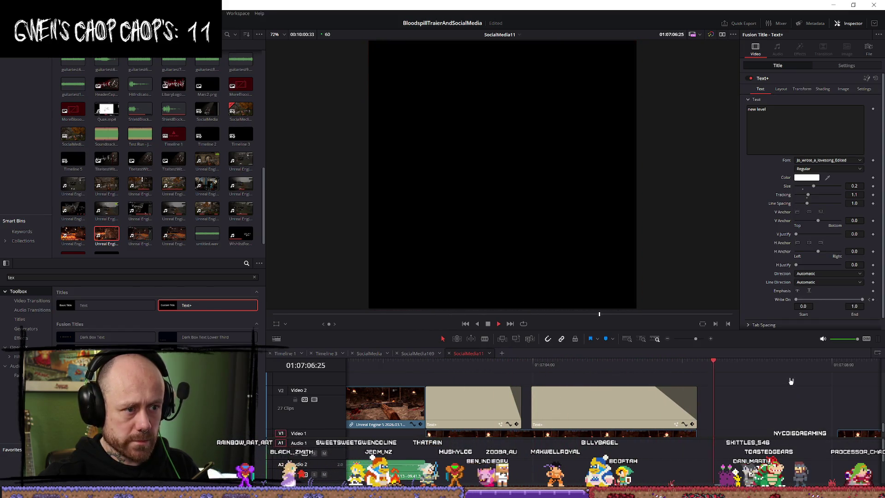
key("ctrl+minus")
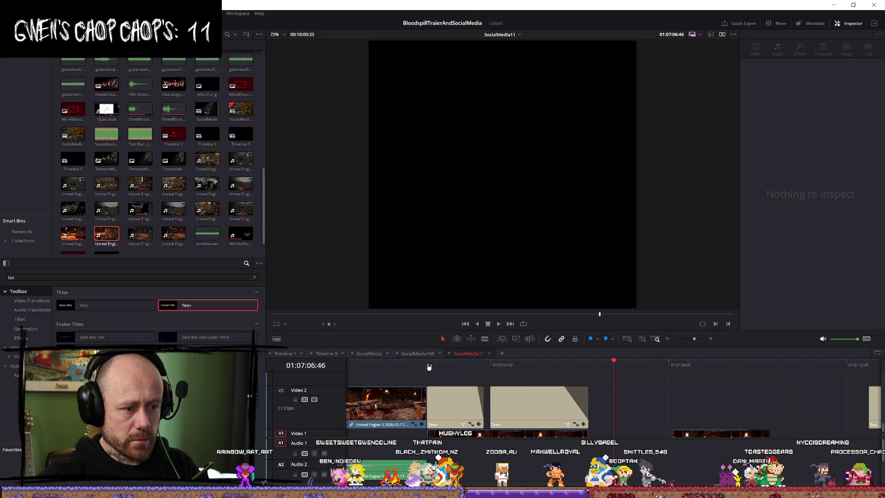
Replay the titles and the earlier gameplay footage to review the current timing
left_click(428, 366)
key("space")
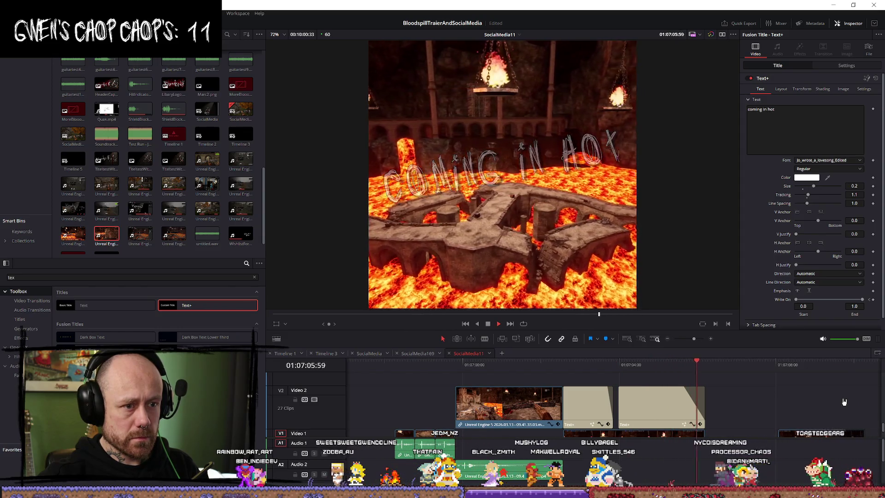
key("space")
key("space")
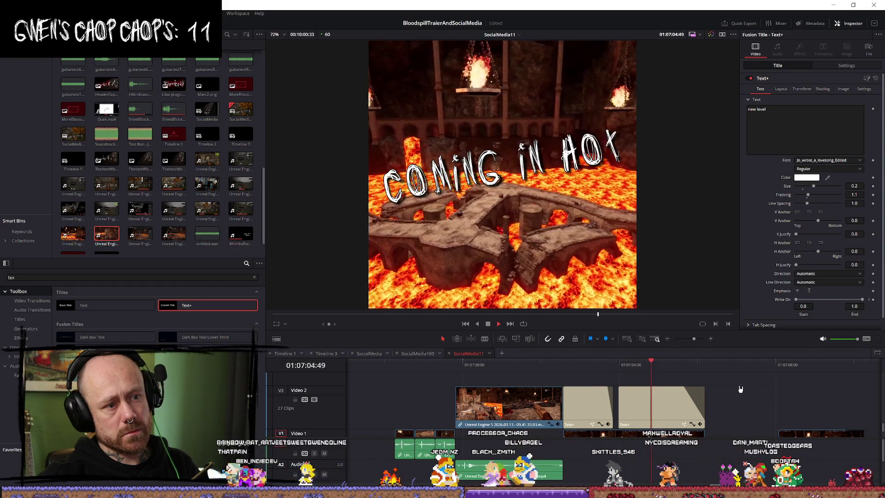
scroll(740, 388, "down", 5)
scroll(645, 387, "down", 2)
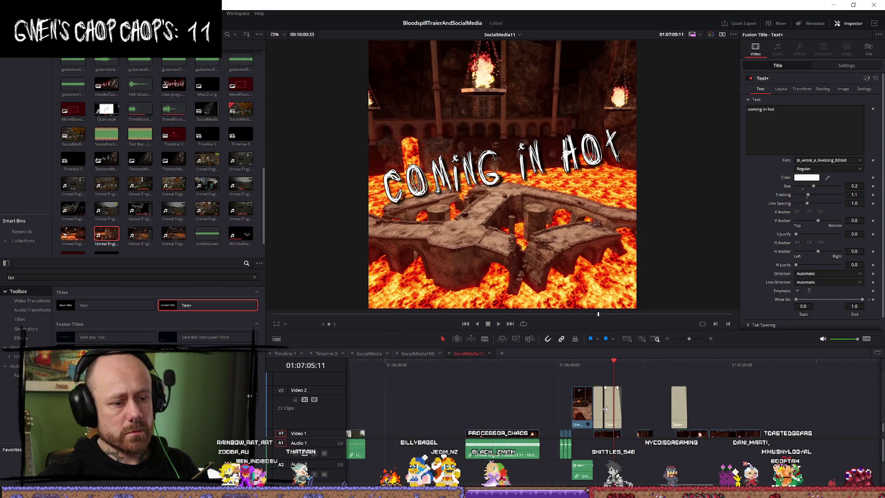
left_click(561, 363)
key("space")
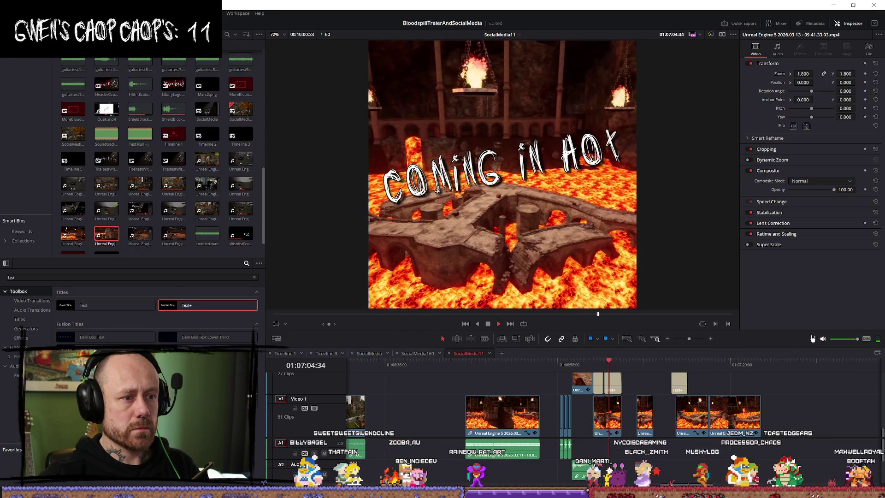
key("space")
Shift the later gameplay clips and their title further right on the timeline and play back
scroll(662, 414, "up", 3)
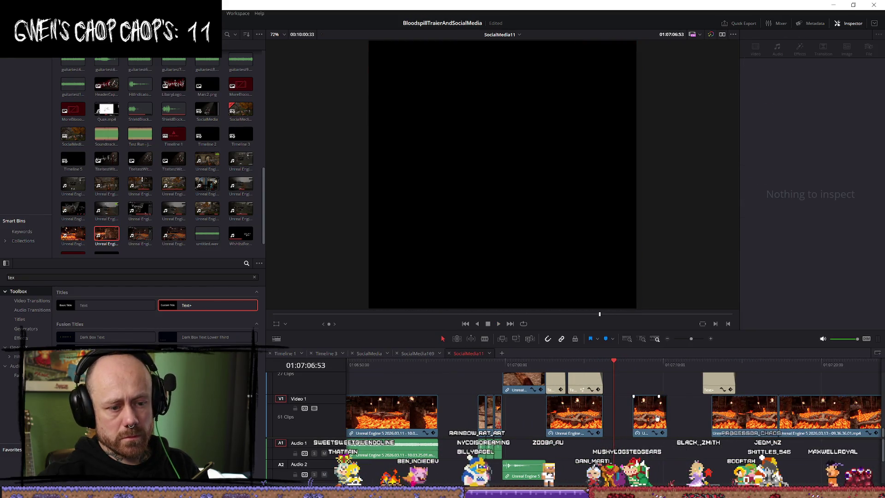
left_click_drag(653, 417, 680, 416)
scroll(663, 399, "down", 3)
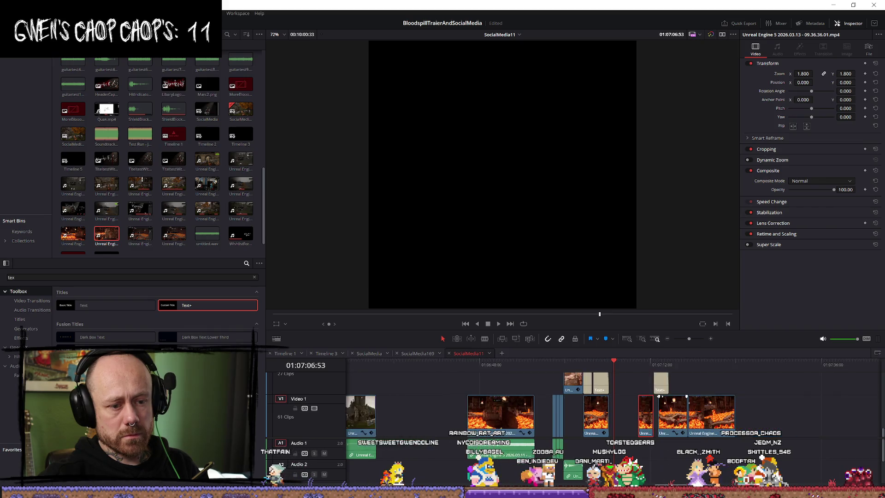
left_click_drag(694, 403, 787, 403)
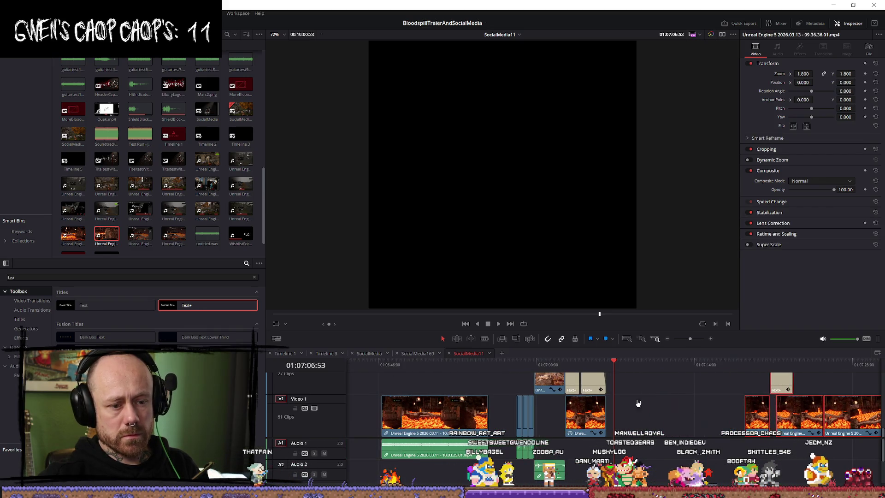
key("space")
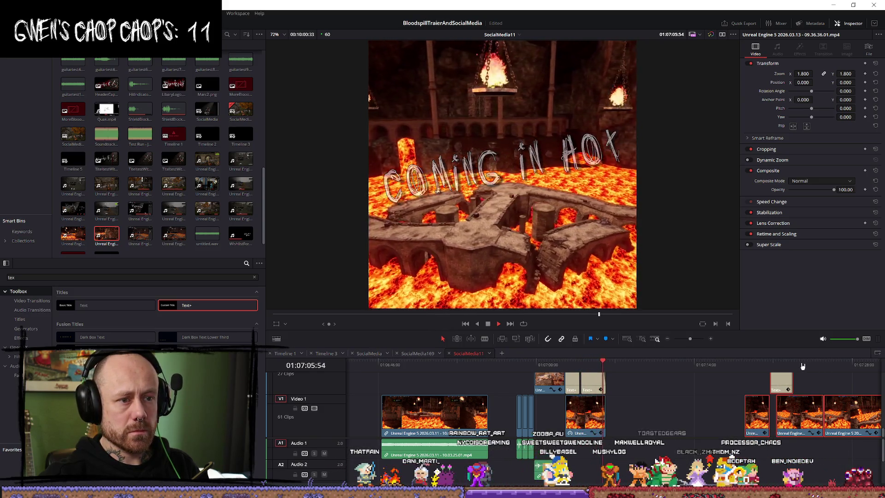
Replay the lava section from NEW LEVEL through COMING IN HOT
scroll(617, 379, "up", 3)
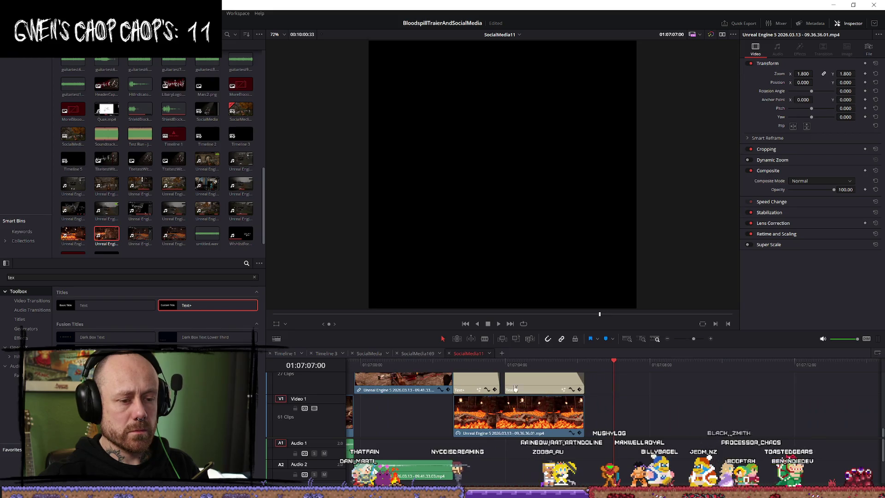
left_click(433, 364)
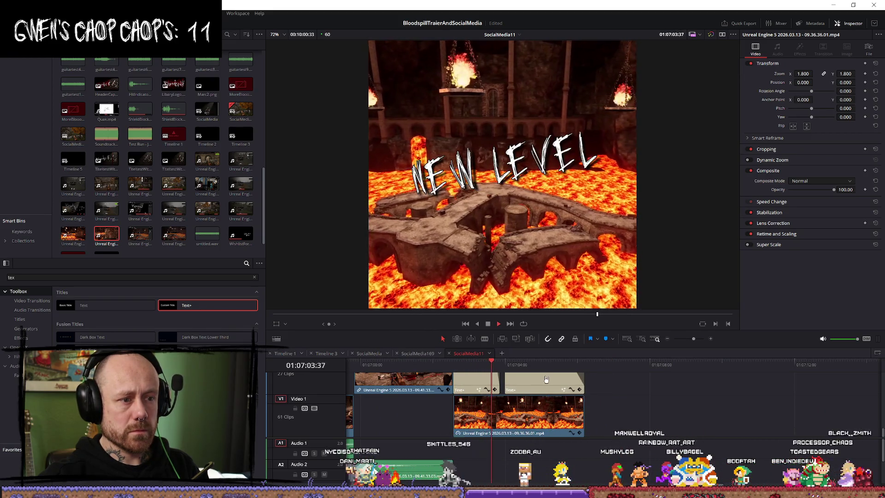
key("space")
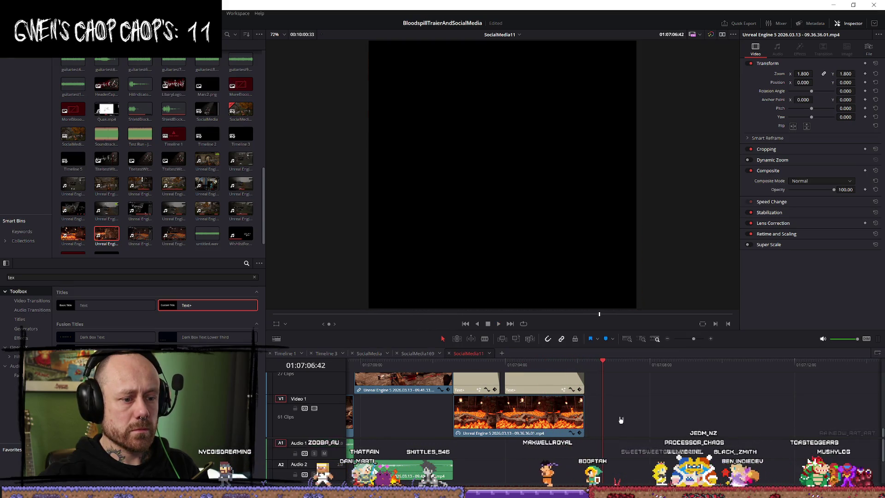
scroll(615, 411, "down", 5)
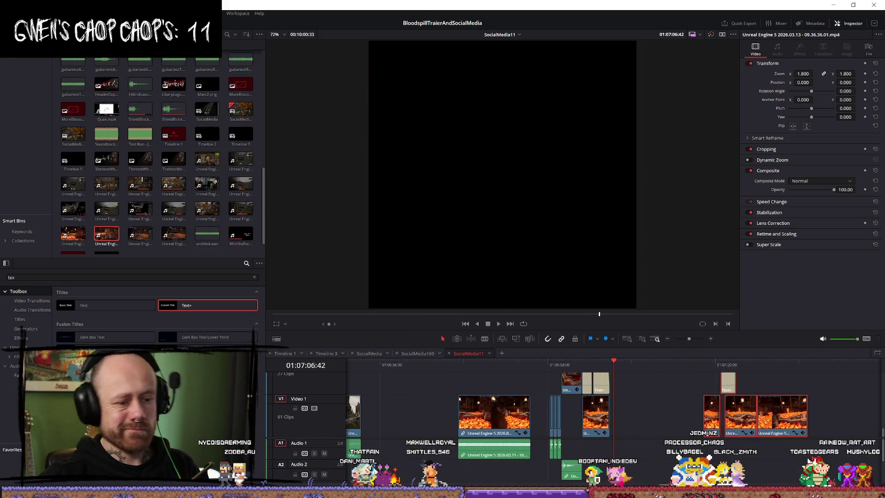